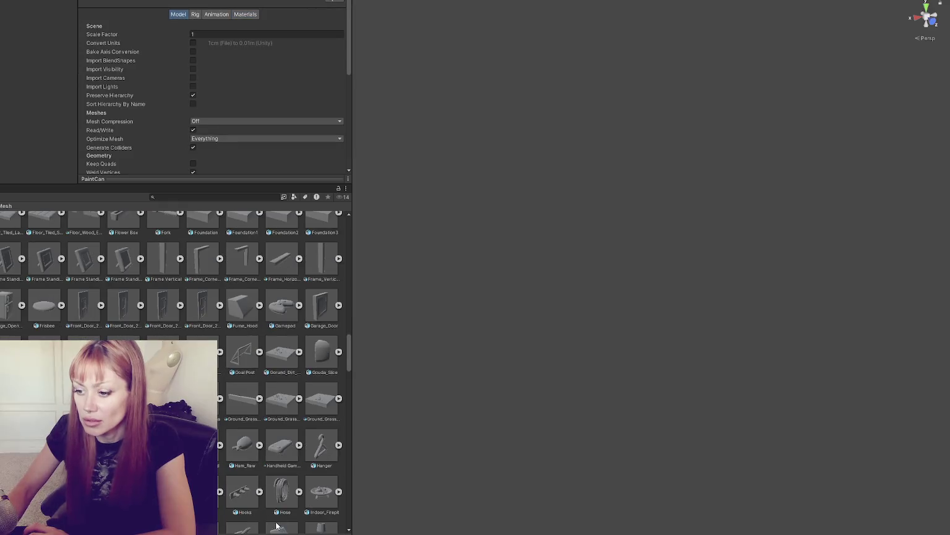
Step: Scroll the mesh folder and select a painting mesh to inspect its import settings
scroll(278, 372, up, 5)
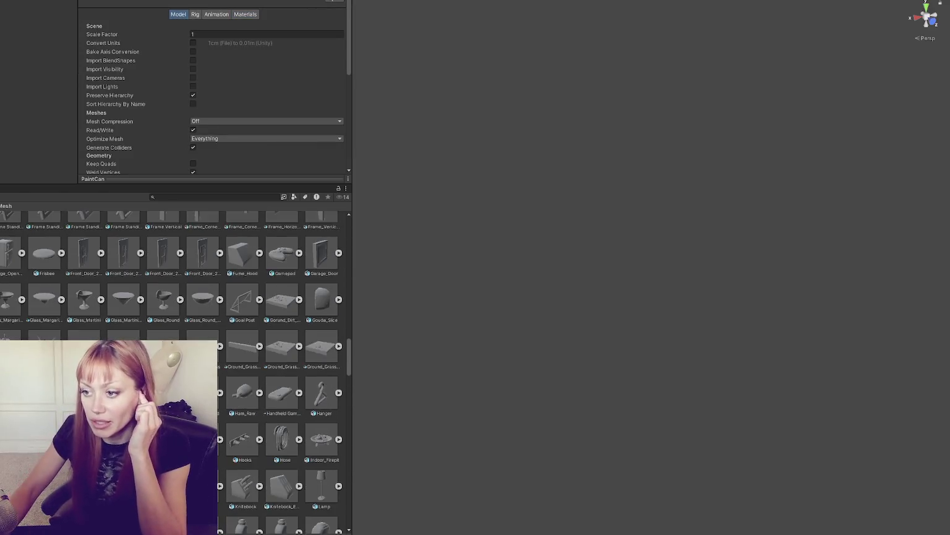
scroll(278, 372, down, 1)
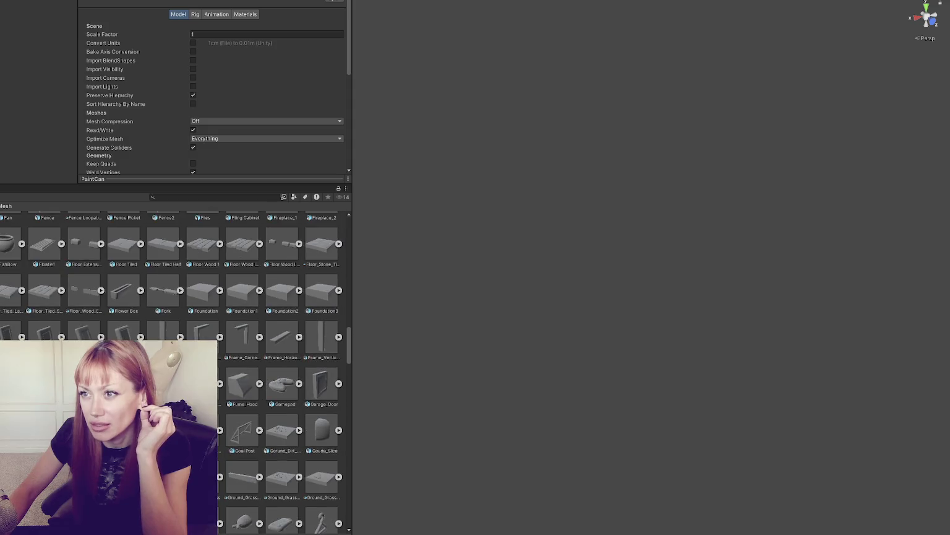
scroll(279, 371, down, 10)
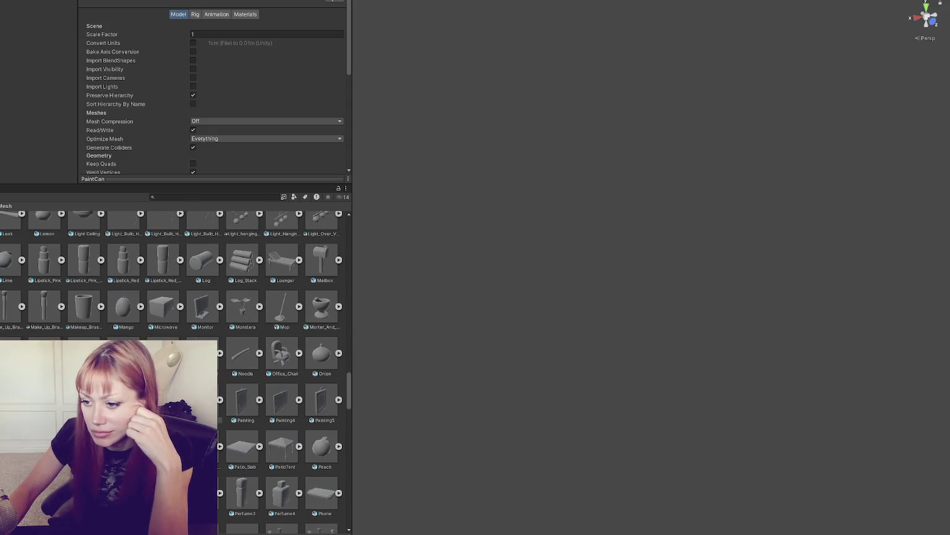
click(243, 401)
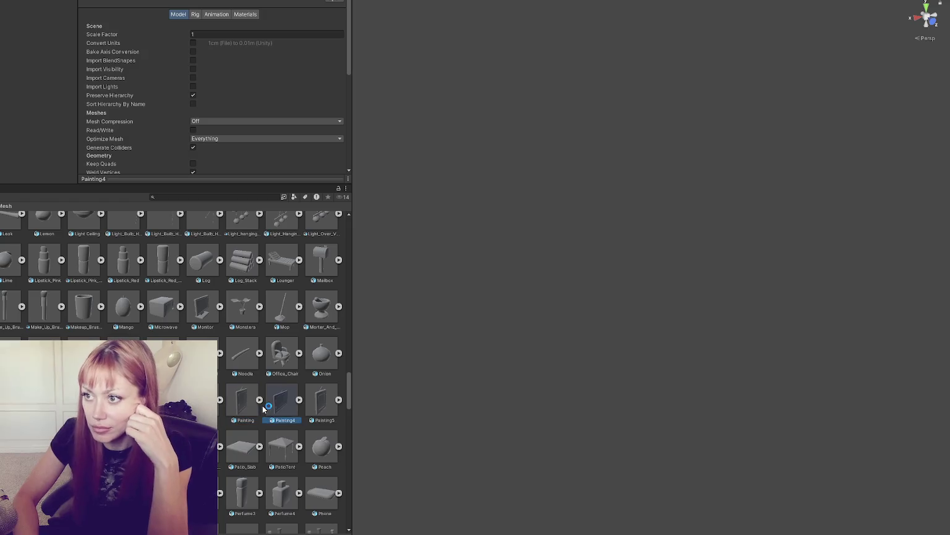
Step: Step through the following mesh assets to the Zebra Rug and apply its edited import settings
key(Right)
key(Right)
key(Right)
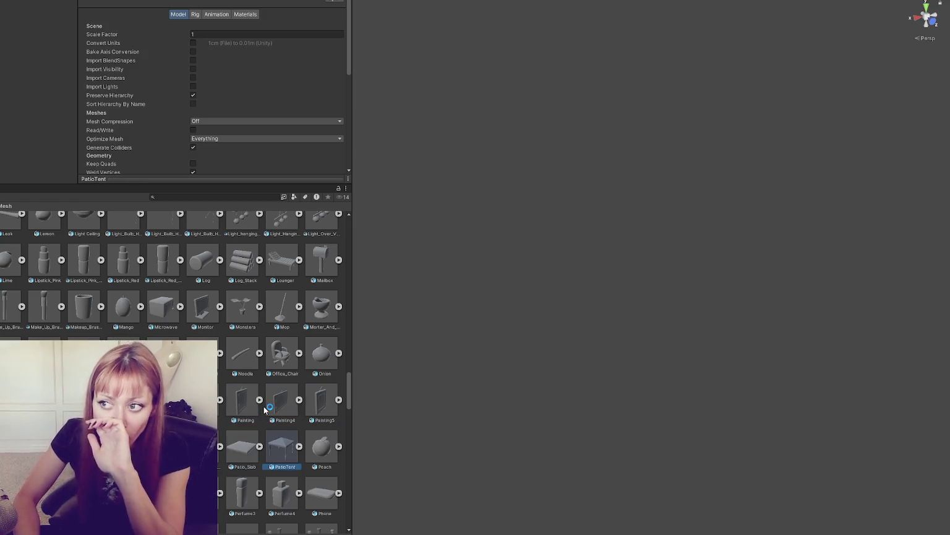
key(Right)
key(Right)
key(Right)
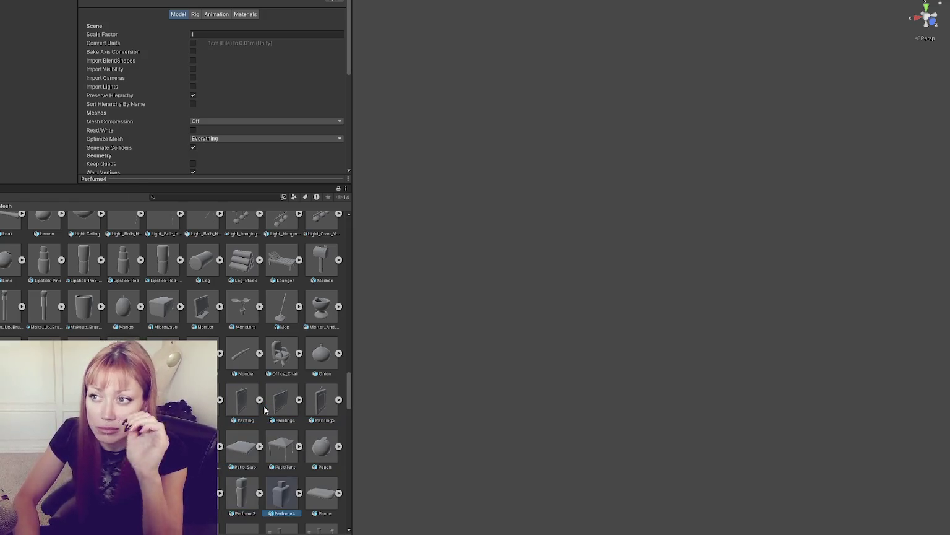
key(Right)
key(Right)
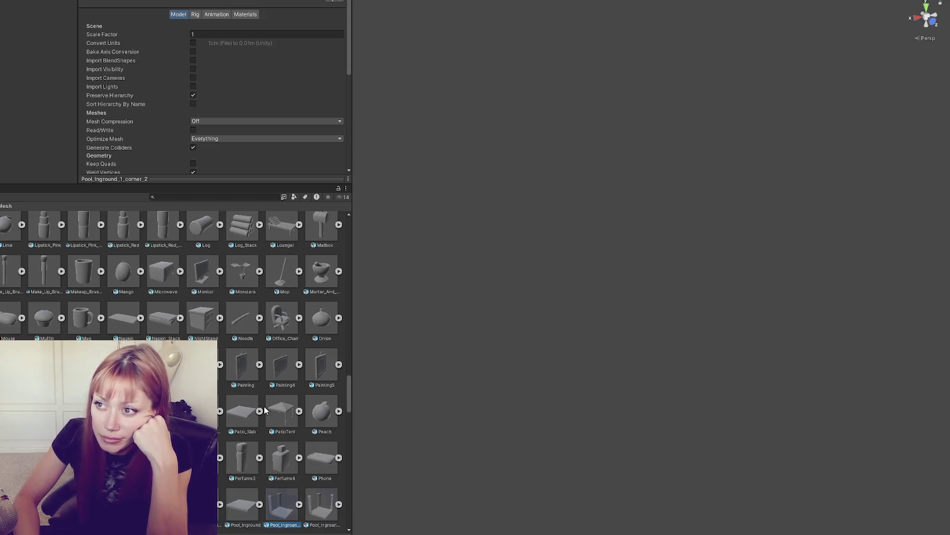
key(Right)
key(Right)
key(Right)
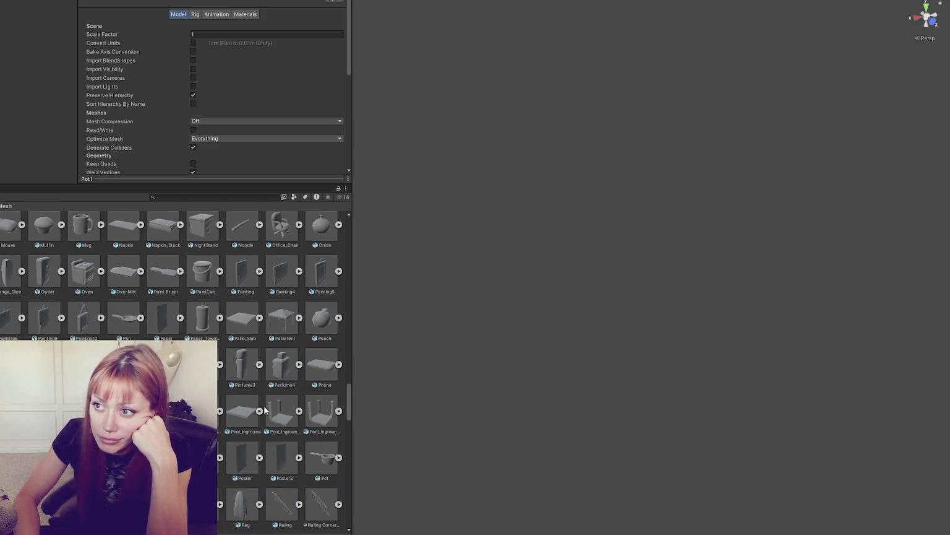
key(Right)
key(Right)
key(Right)
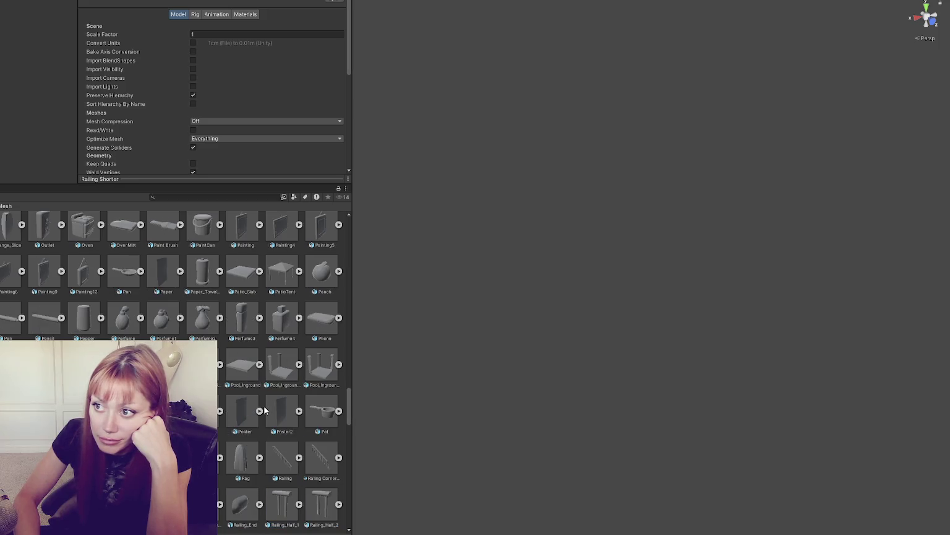
key(Right)
key(Right)
key(Right)
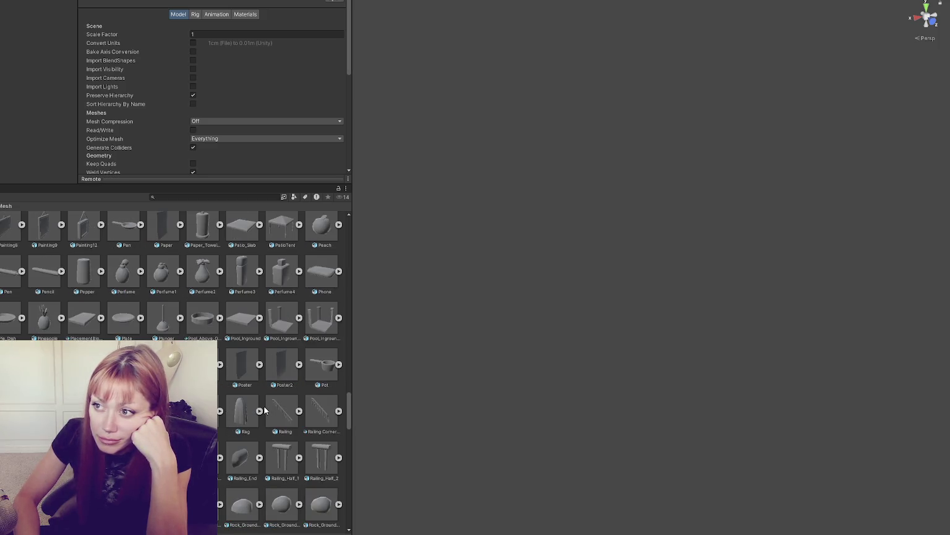
key(Right)
key(Right)
key(Right)
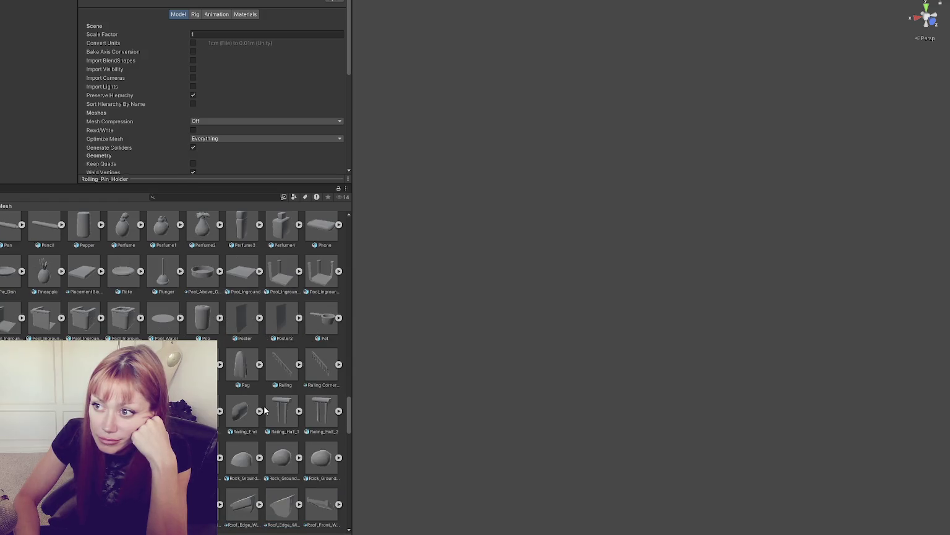
key(Right)
key(Right)
key(Right)
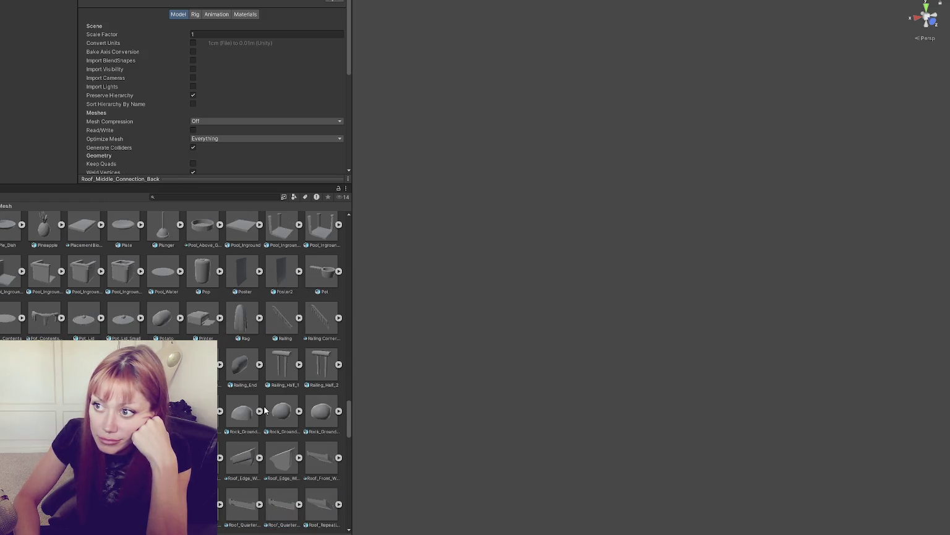
key(Right)
key(Right)
key(Right)
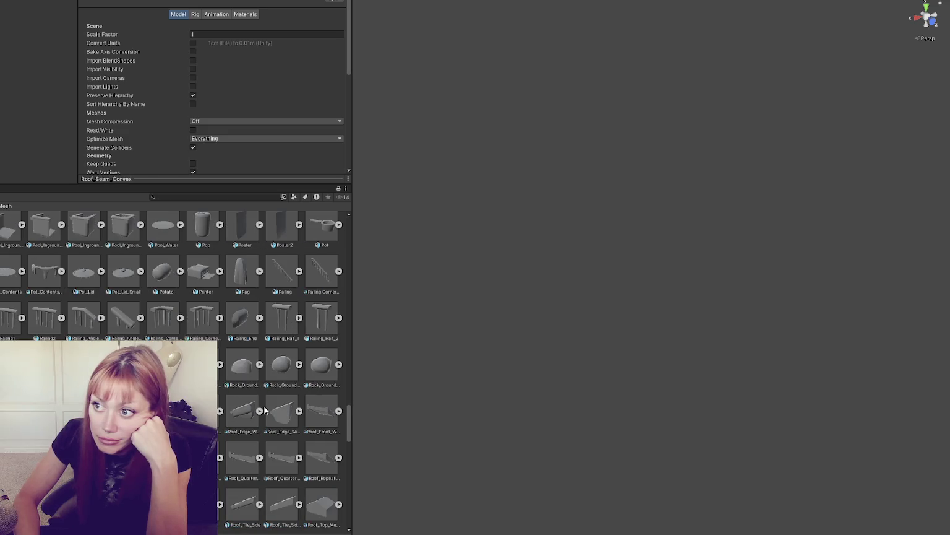
key(Right)
key(Right)
key(Right)
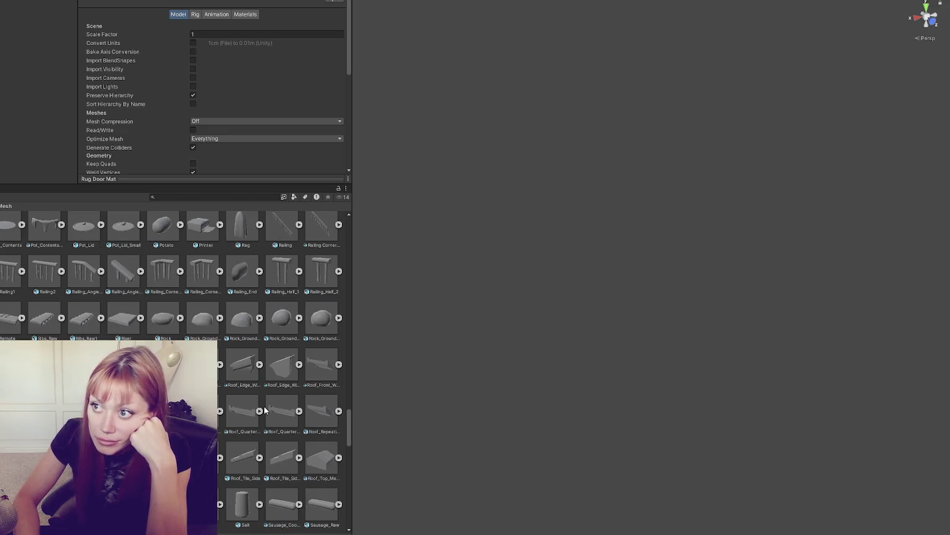
key(Right)
key(Right)
key(Right)
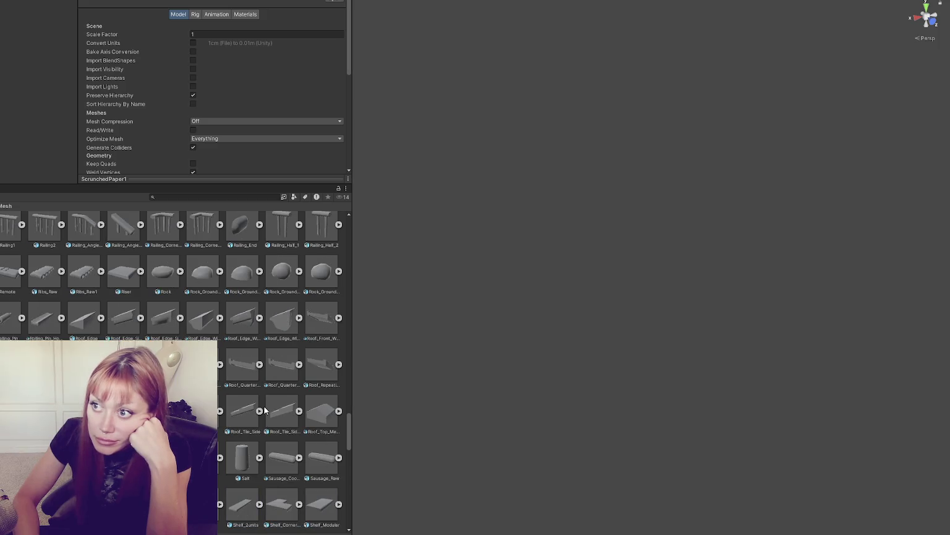
key(Right)
key(Right)
key(Right)
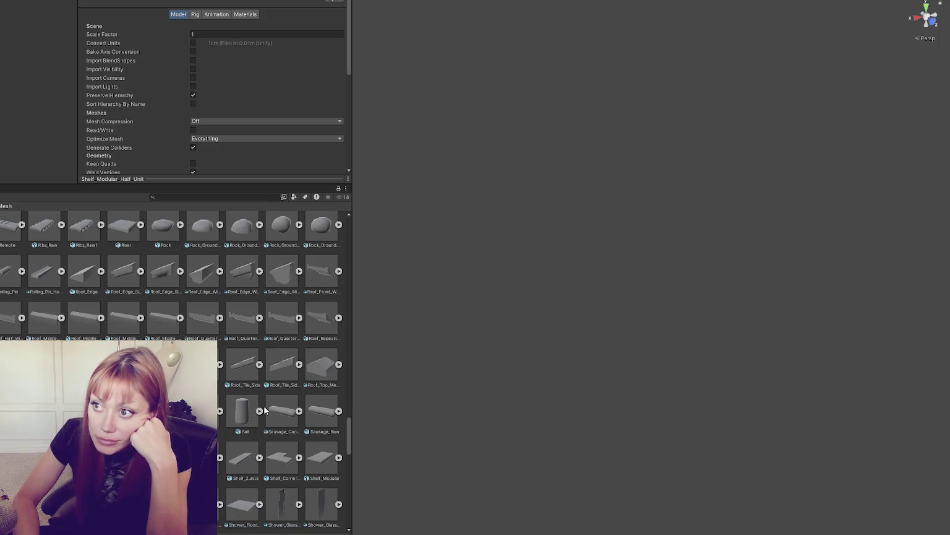
key(Right)
key(Right)
key(Right)
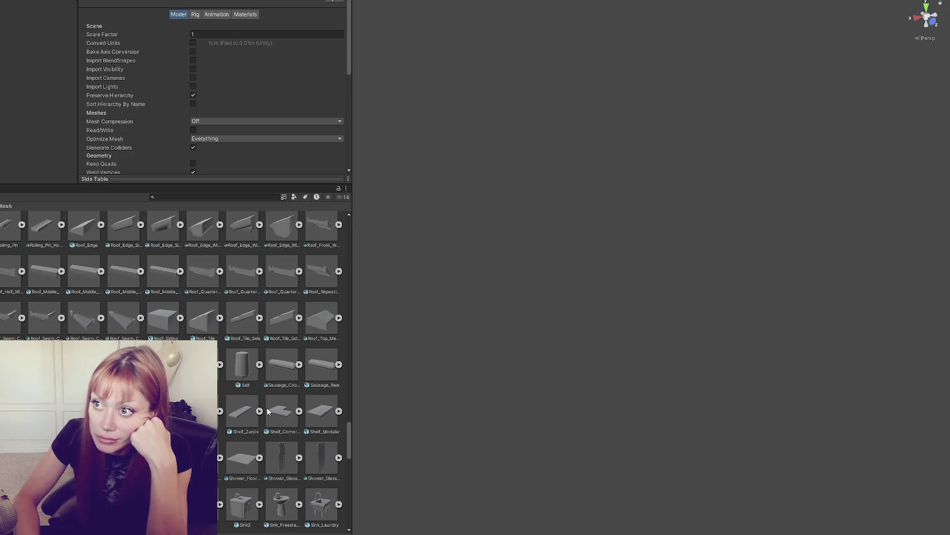
key(Right)
key(Right)
key(Right)
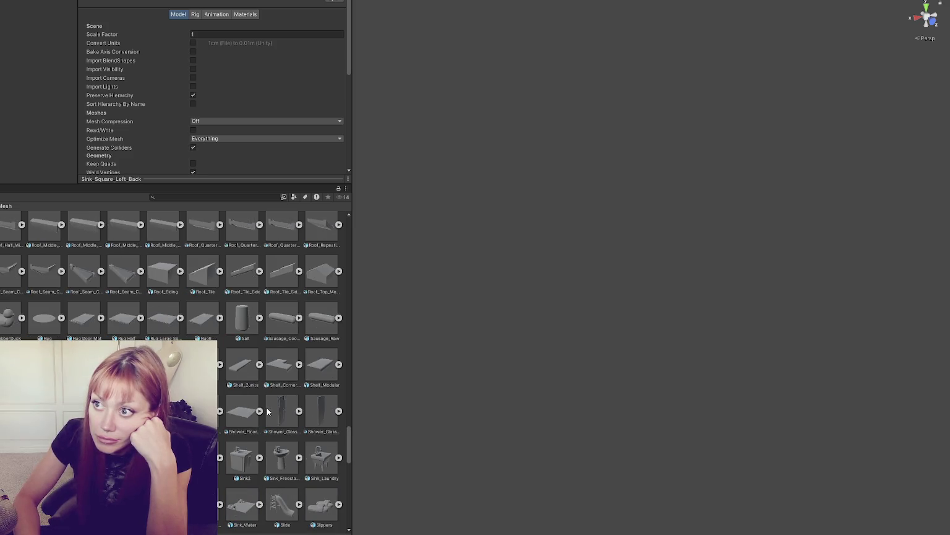
key(Right)
key(Right)
key(Right)
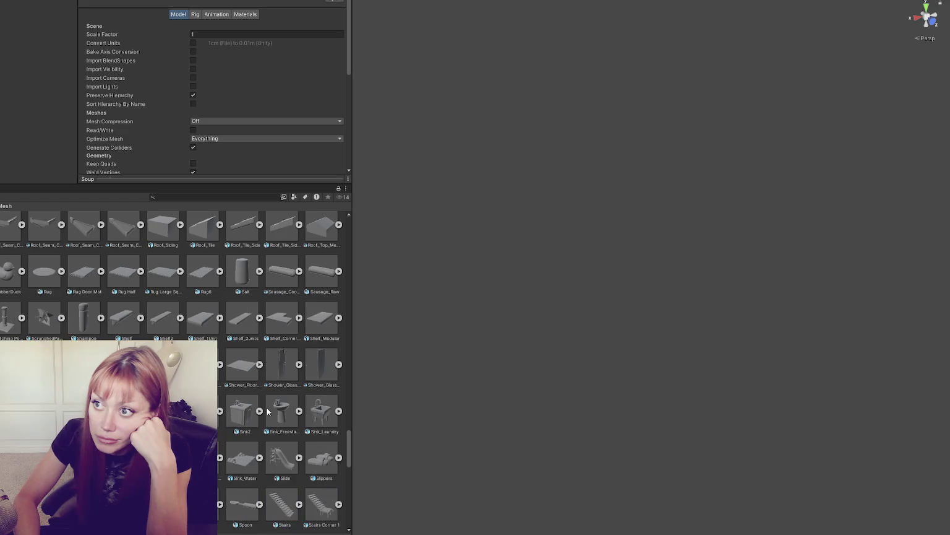
key(Right)
key(Right)
key(Right)
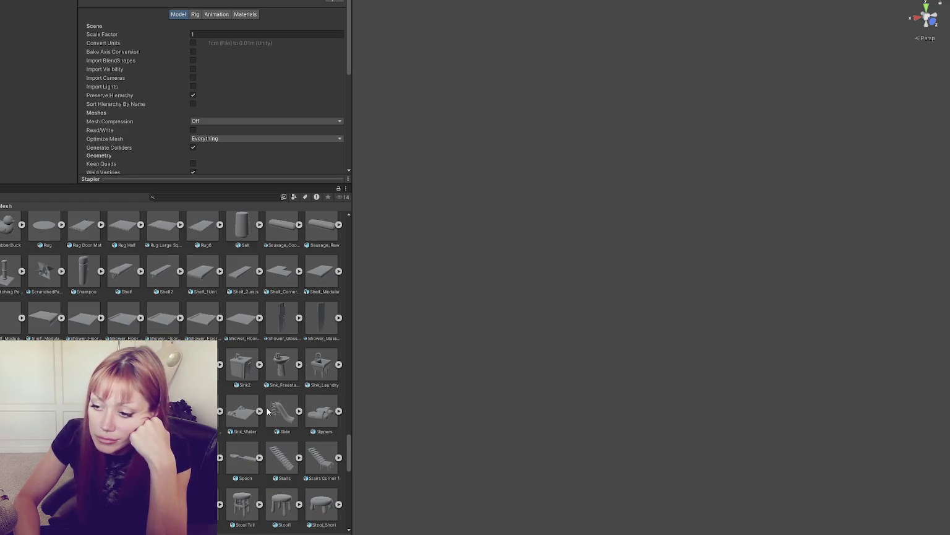
key(Right)
key(Right)
key(Right)
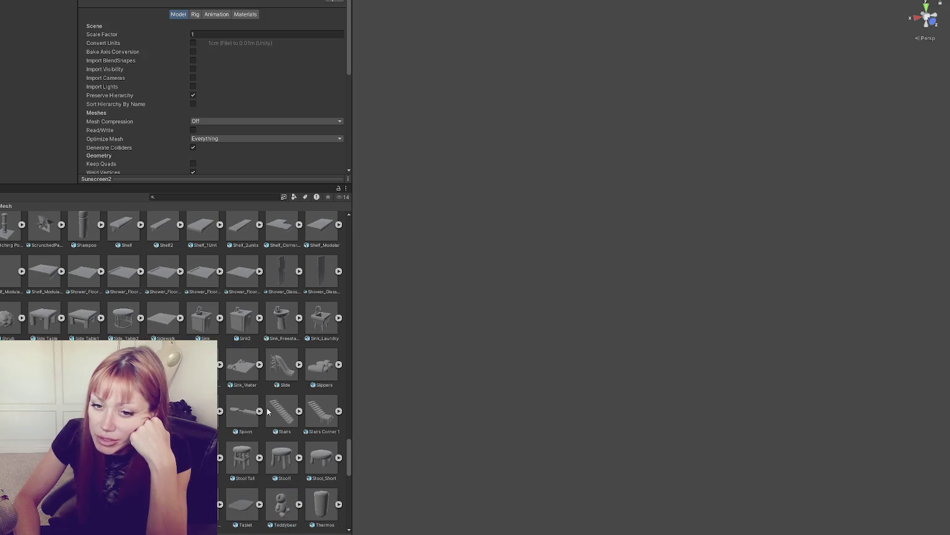
key(Right)
key(Right)
key(Right)
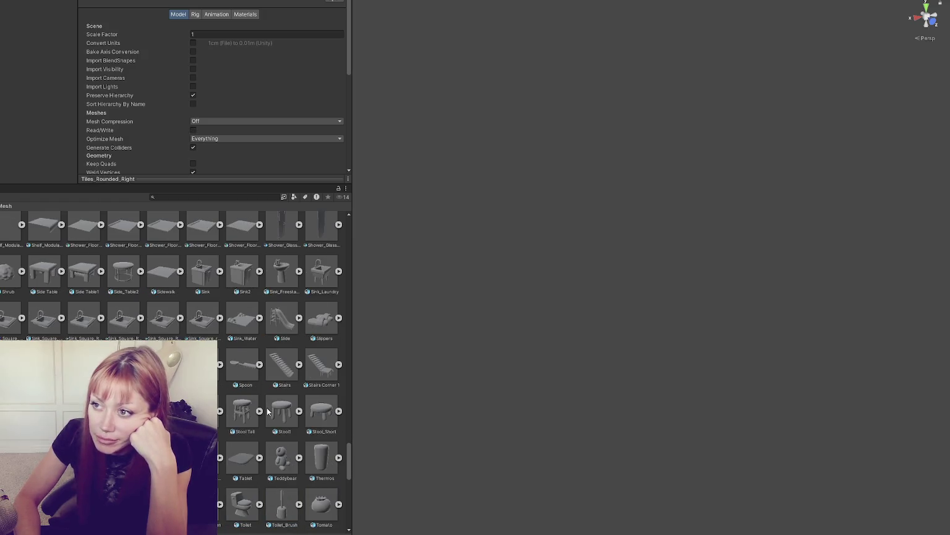
key(Right)
key(Right)
key(Right)
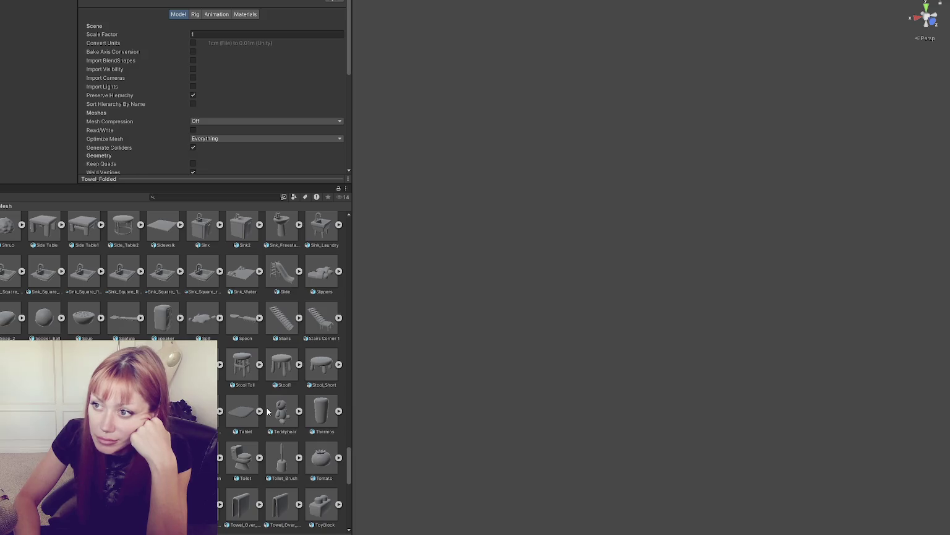
key(Right)
key(Right)
key(Right)
key(Right)
key(Right)
key(Right)
key(Right)
key(Right)
key(Right)
key(Right)
key(Right)
key(Right)
key(Right)
key(Right)
key(Right)
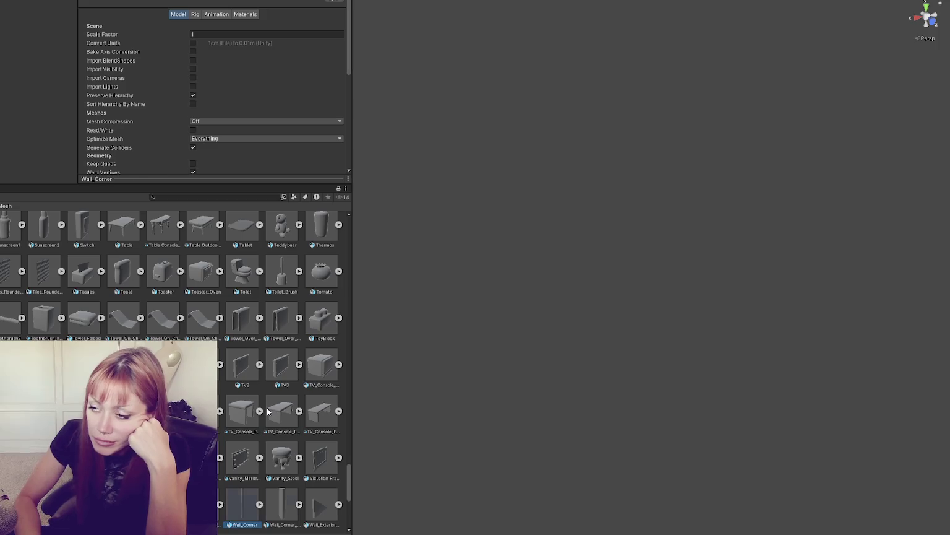
key(Right)
key(Right)
key(Right)
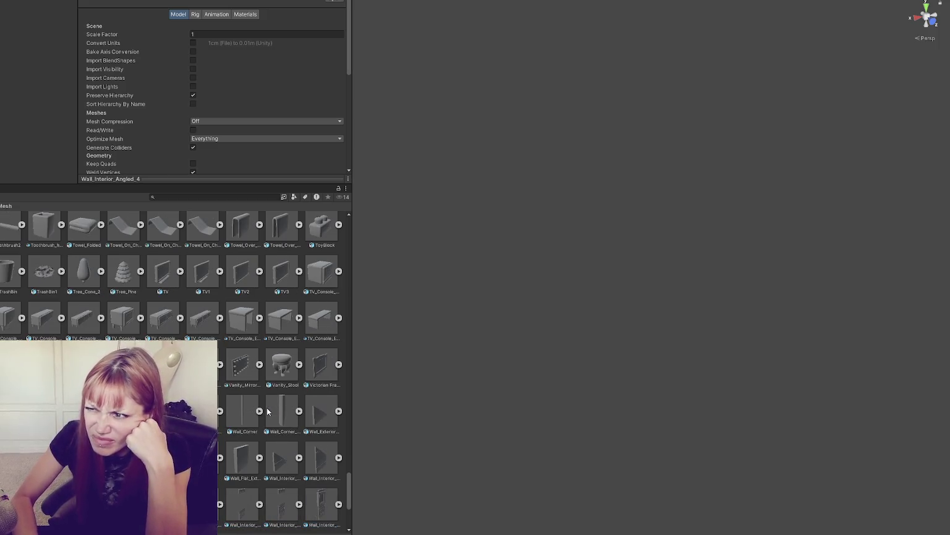
key(Right)
key(Right)
key(Right)
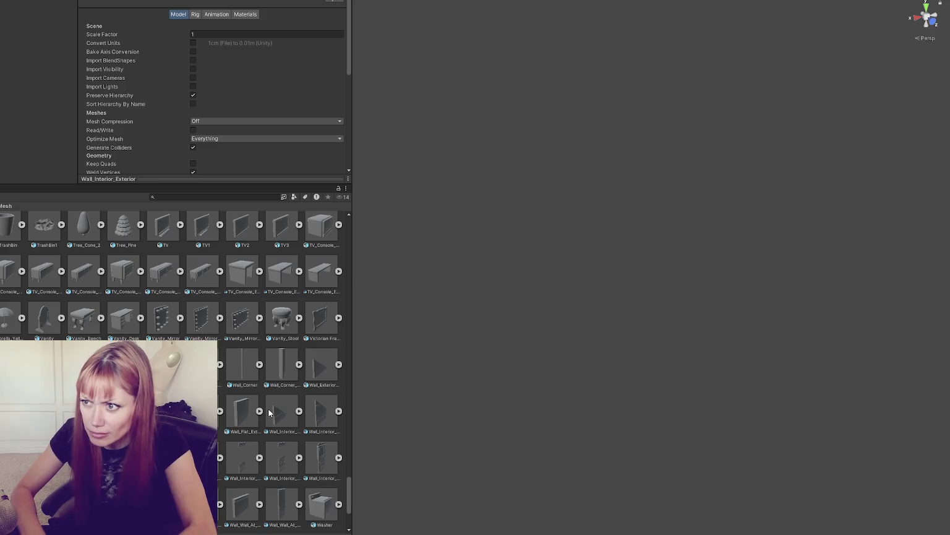
key(Right)
key(Right)
key(Right)
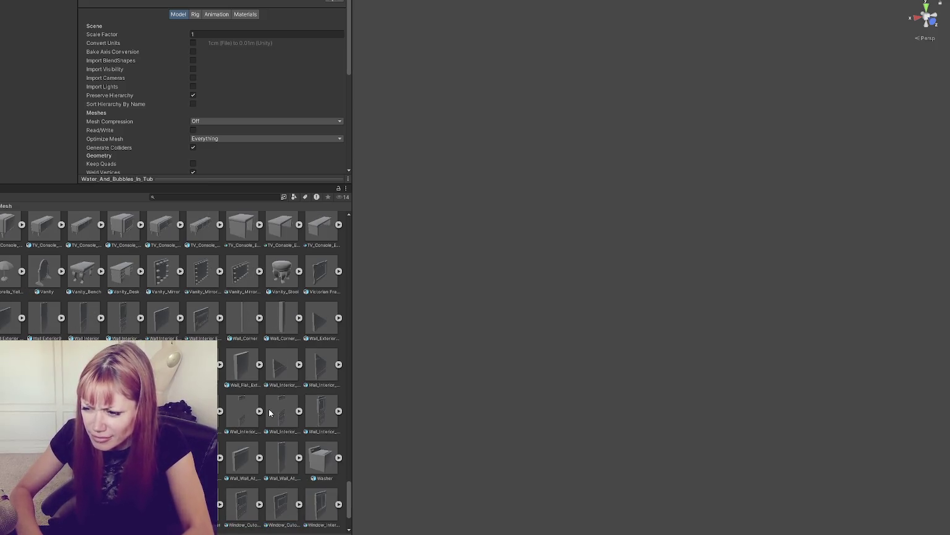
key(Right)
key(Right)
key(Right)
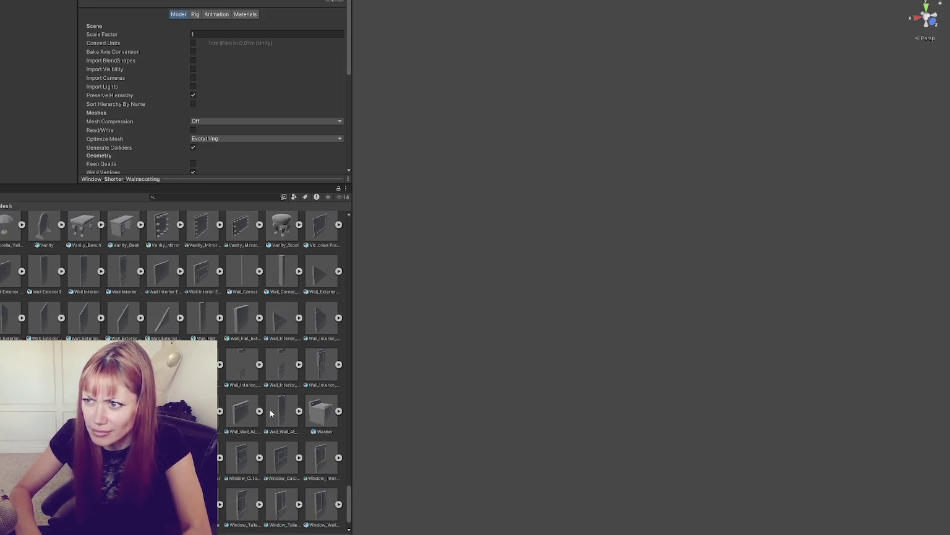
key(Right)
key(Right)
key(Right)
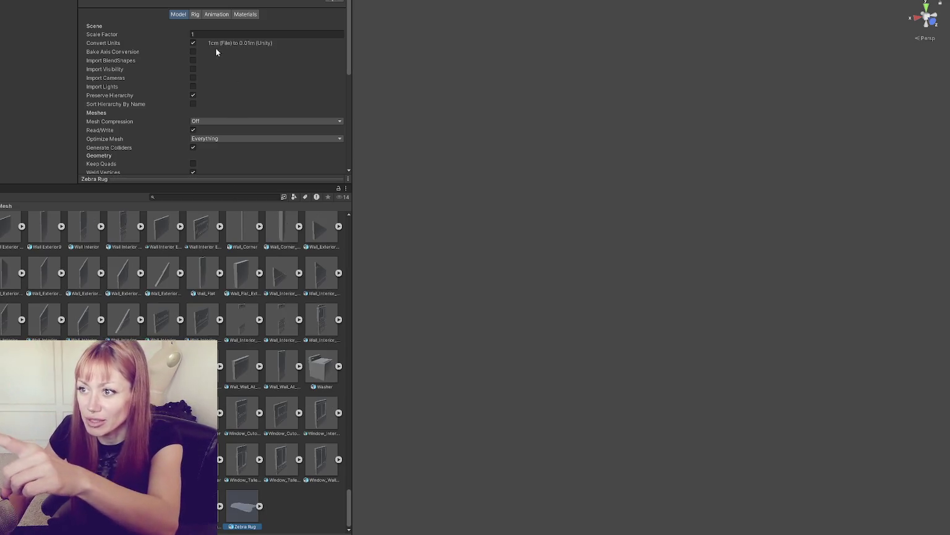
scroll(318, 111, down, 5)
click(341, 115)
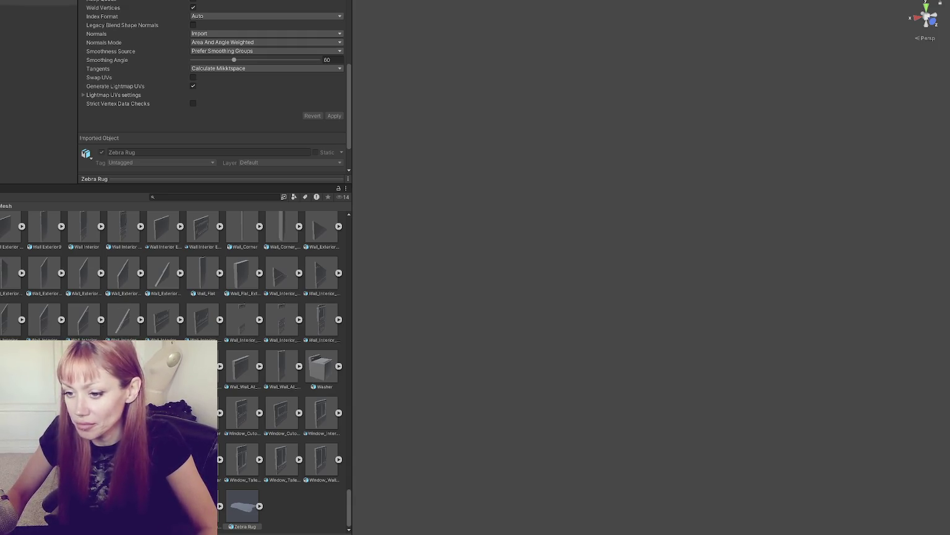
Step: Clear the selection, select all 779 assets, then pick only the Zebra Rug
click(4, 303)
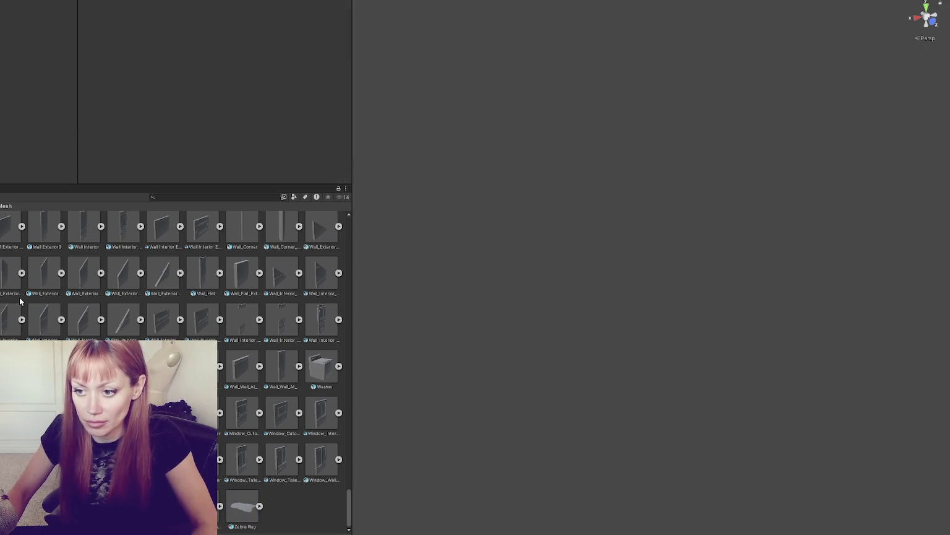
key(ctrl+a)
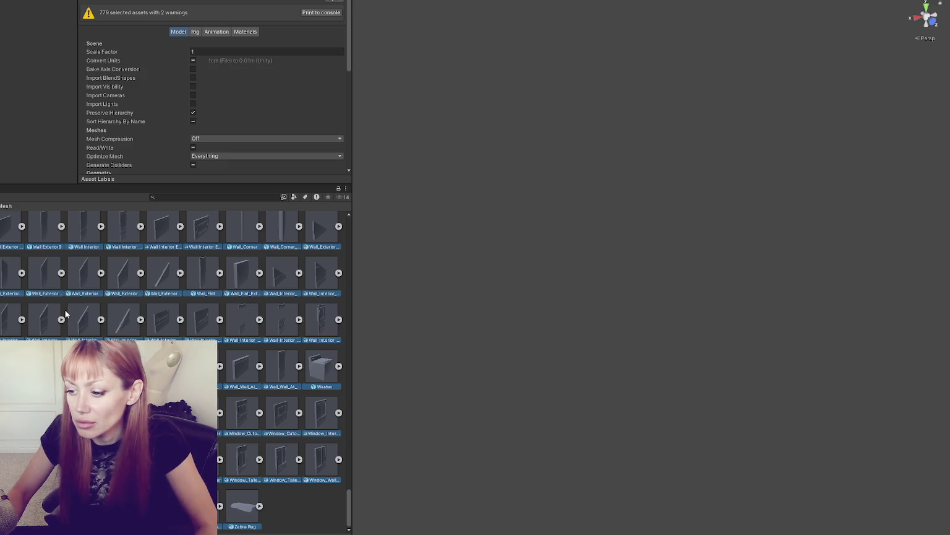
click(253, 490)
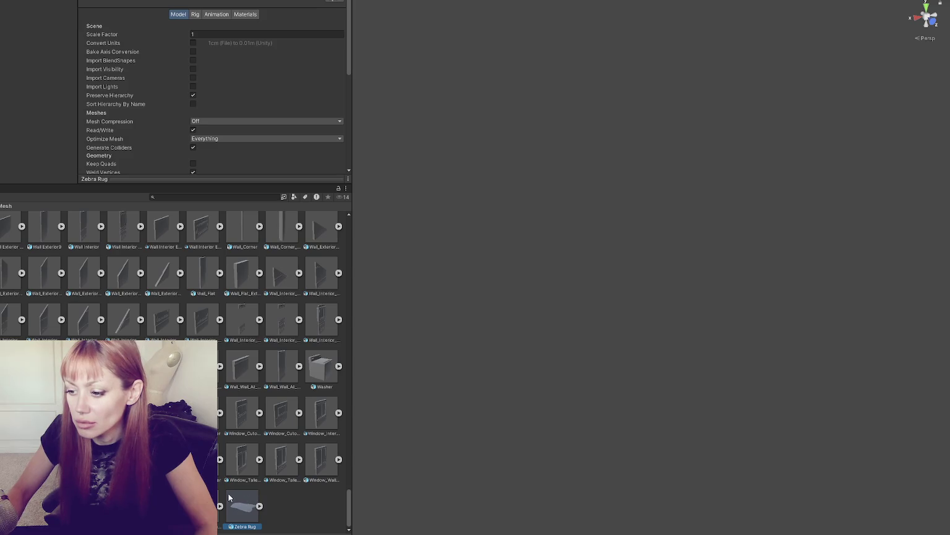
key(Home)
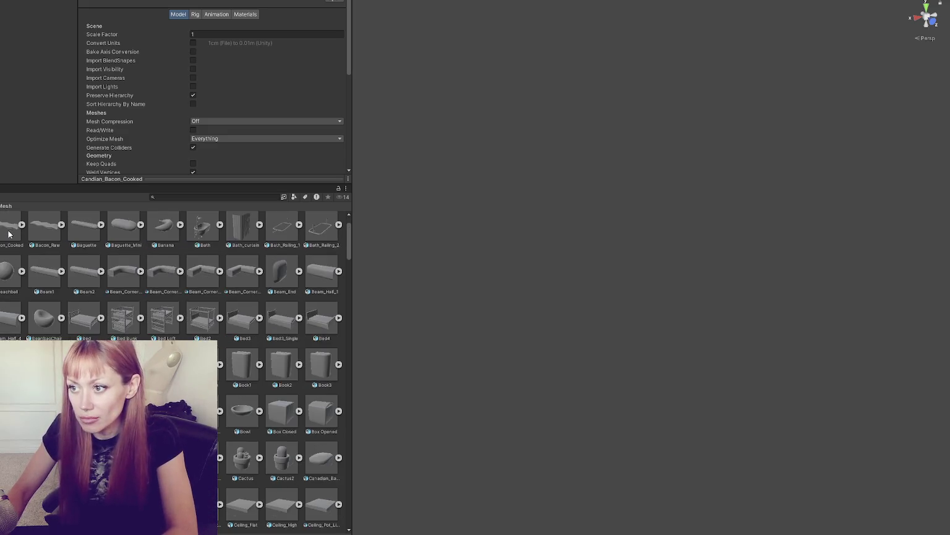
Step: Go back to Apple and review Bacon, Baguette, Bath, beams, beds and books up to Bookshelf Tall Full
key(Home)
key(Right)
key(Right)
key(Right)
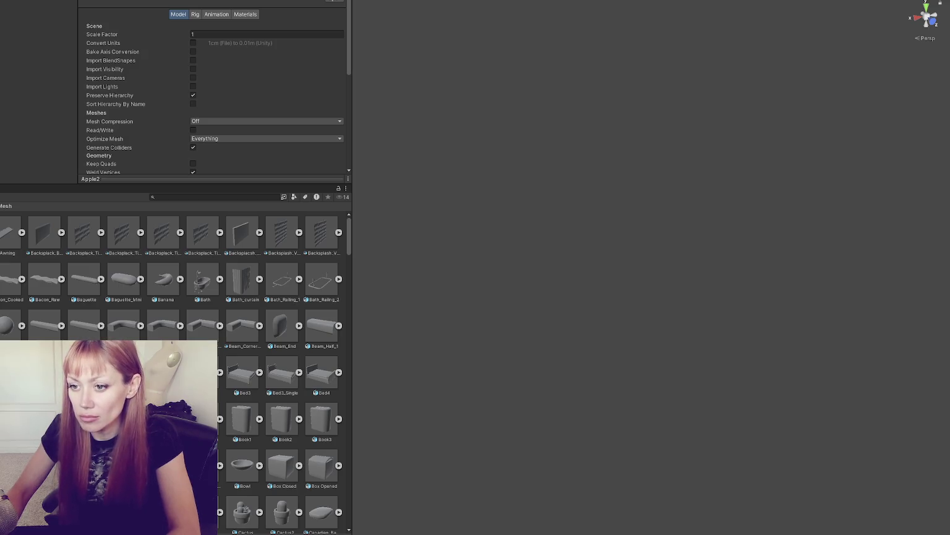
key(Right)
key(Right)
key(Right)
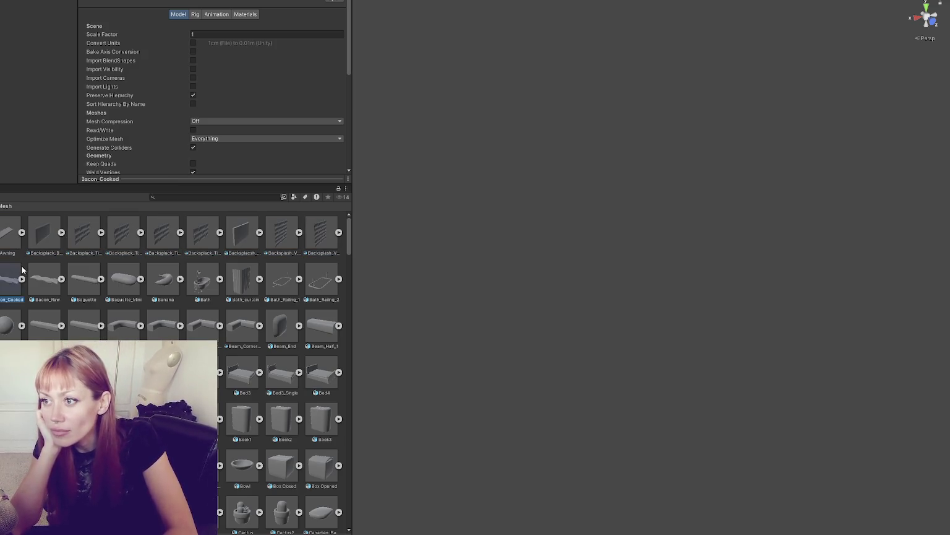
key(Right)
key(Right)
key(Right)
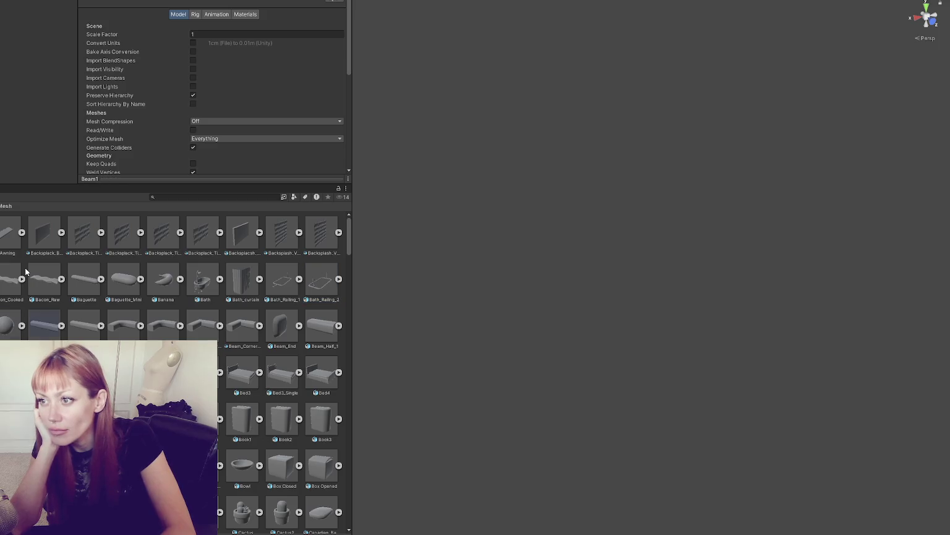
key(Right)
key(Right)
key(Right)
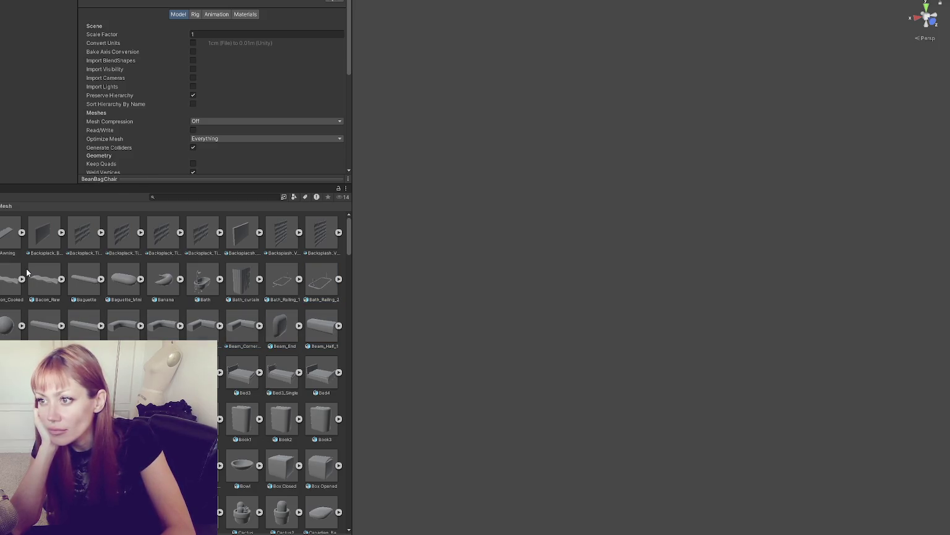
key(Right)
key(Right)
key(Right)
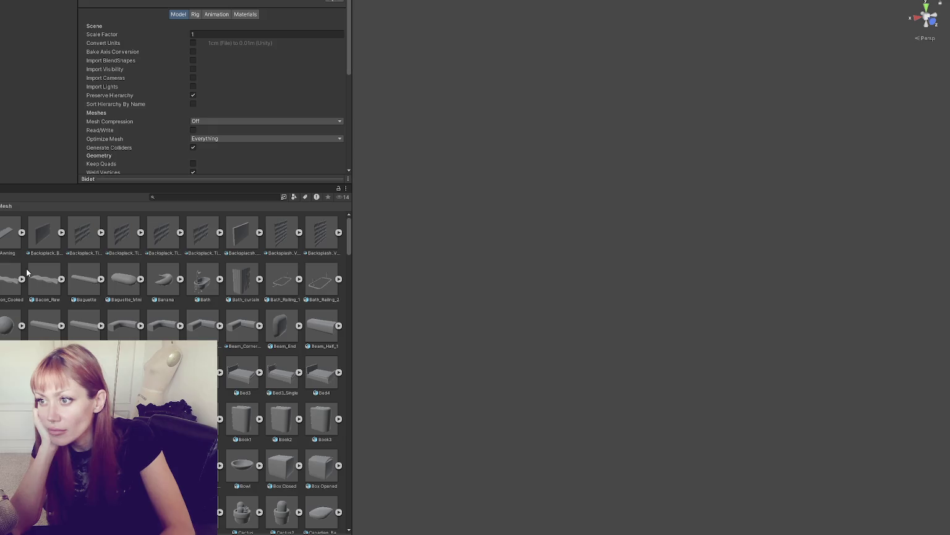
key(Right)
key(Right)
key(Right)
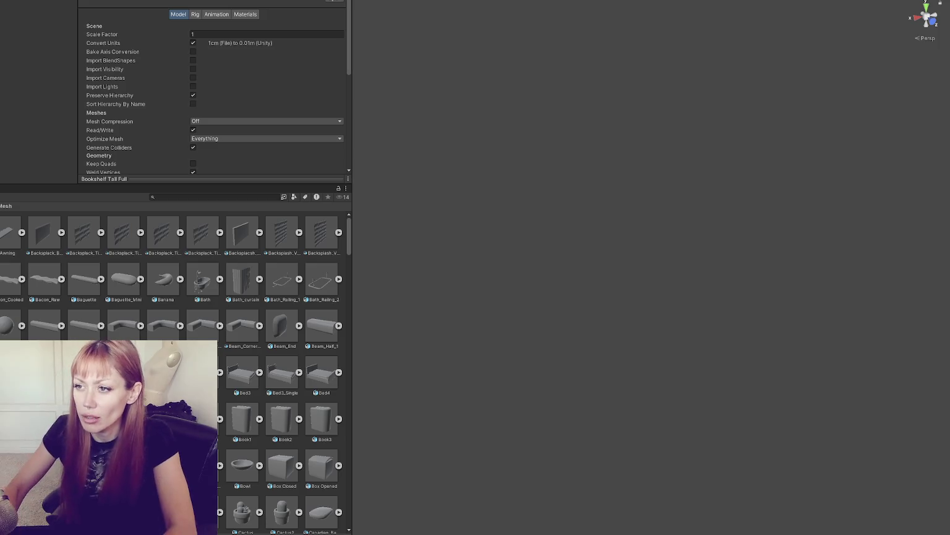
Step: Untick Convert Units on Bookshelf Tall Full and move on without applying the change
click(193, 42)
key(Right)
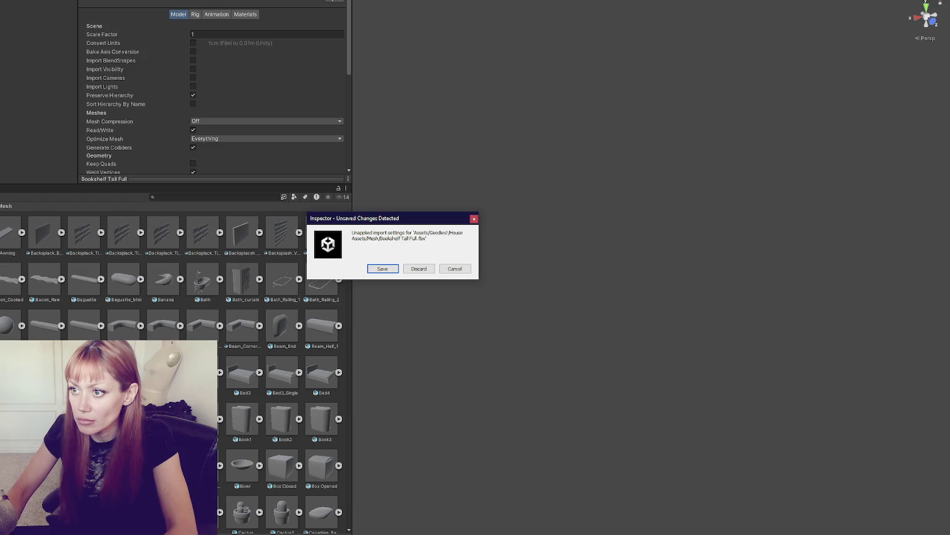
key(Return)
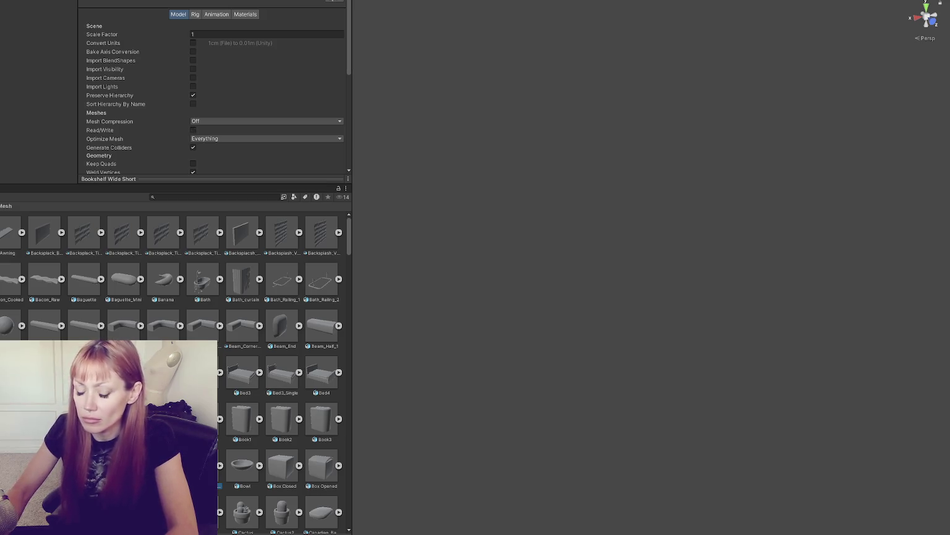
Step: Select all 779 assets and compare their combined Animation and Model import settings
key(ctrl+a)
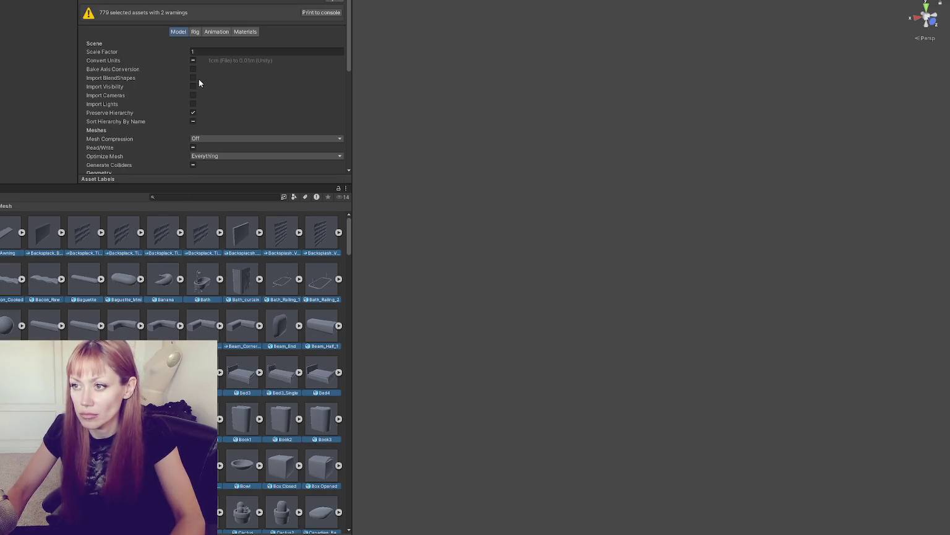
click(227, 31)
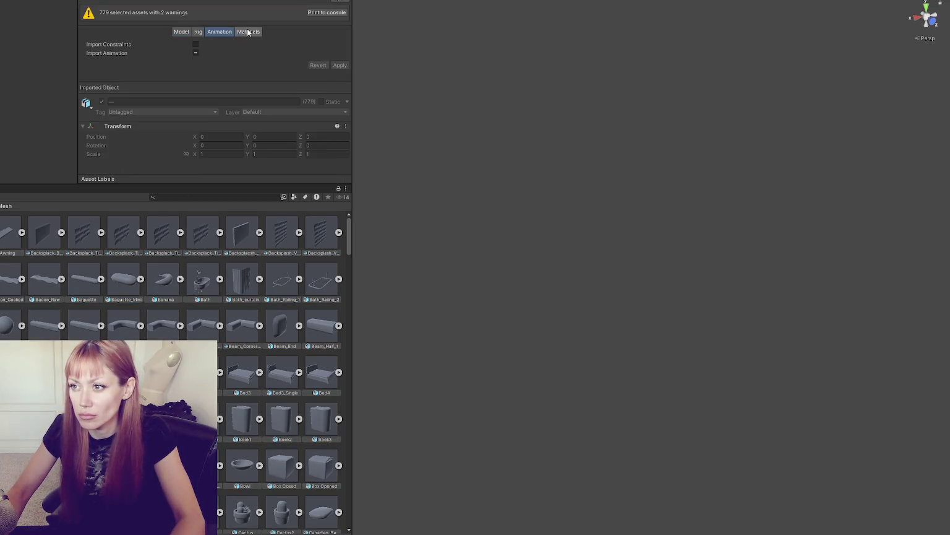
click(173, 32)
scroll(186, 93, down, 1)
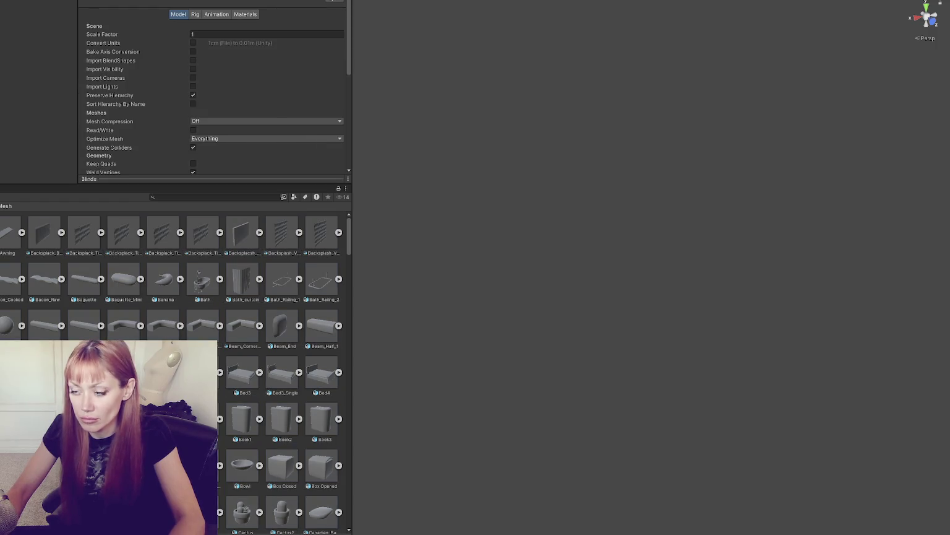
Step: Review Bookshelf Full, Brie_Whole and Candian_Bacon_Cooked in turn
key(Right)
key(Right)
key(Right)
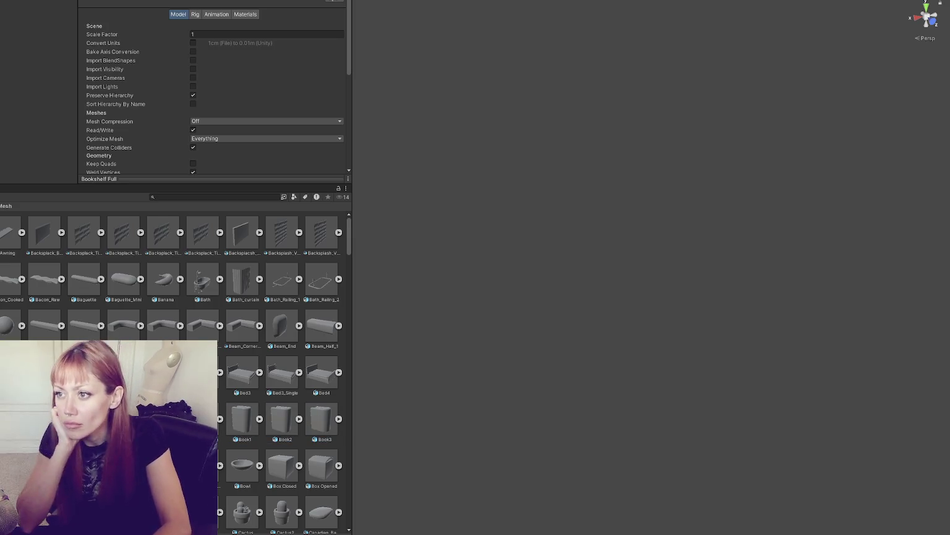
key(Right)
key(Right)
key(Right)
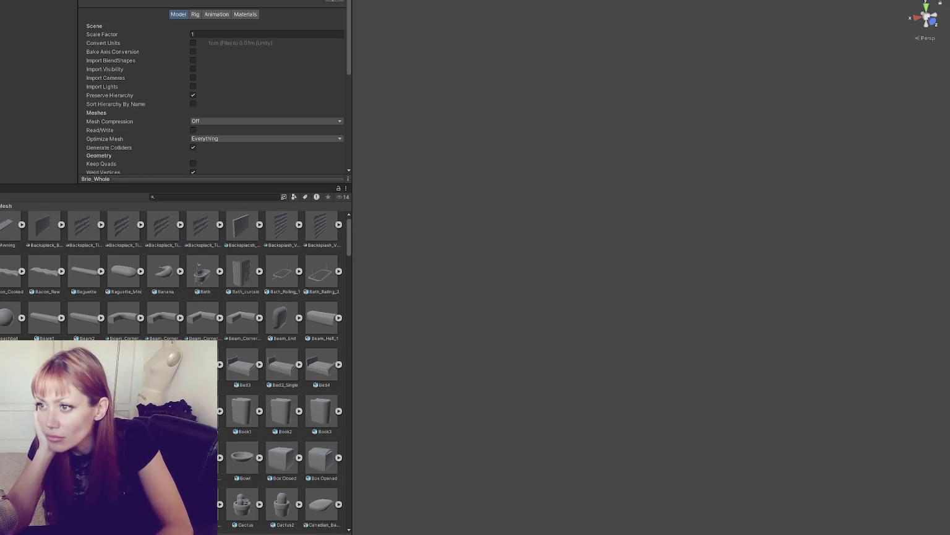
key(Right)
key(Right)
key(Right)
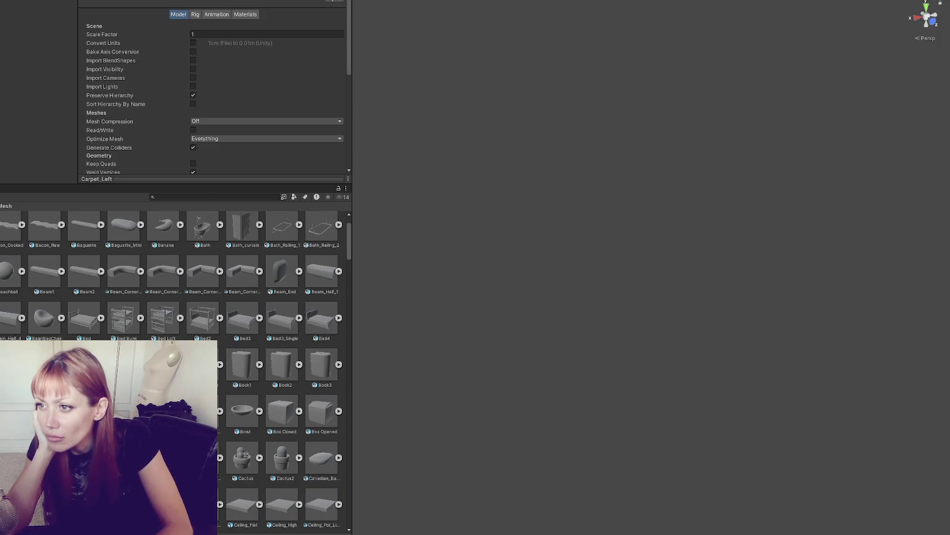
Step: Review the ceiling light, Chimney1, Coffee Table1, Compact_Open and Couch 2 Seater through to Counter2
key(Right)
key(Right)
key(Right)
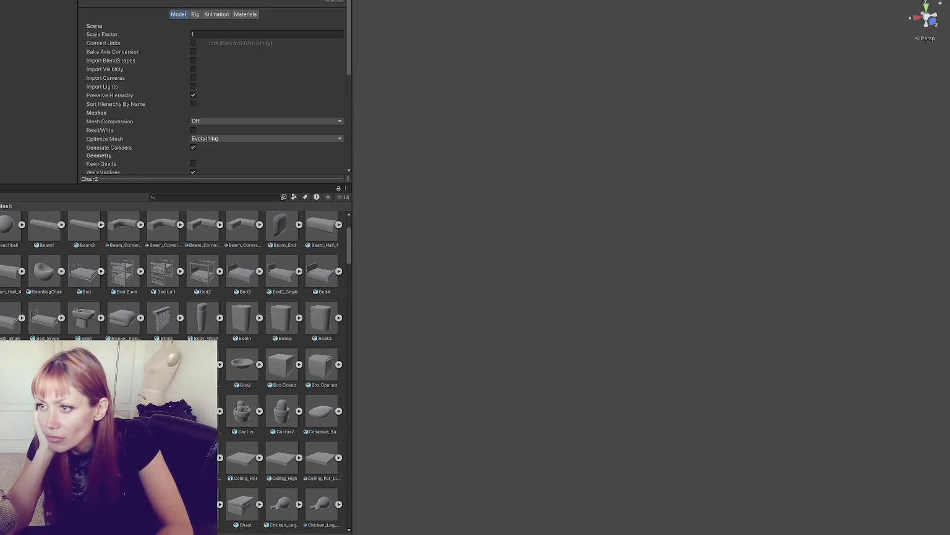
key(Right)
key(Right)
key(Right)
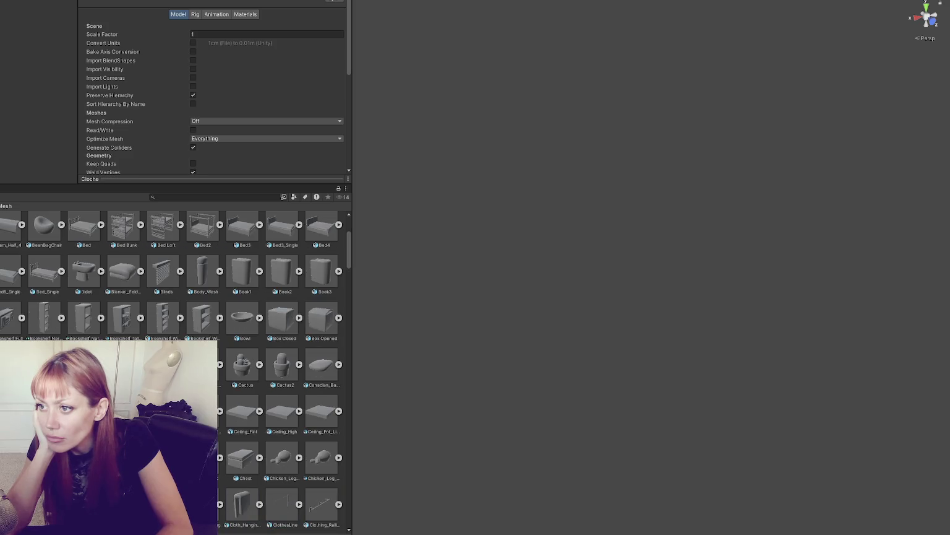
key(Right)
key(Right)
key(Right)
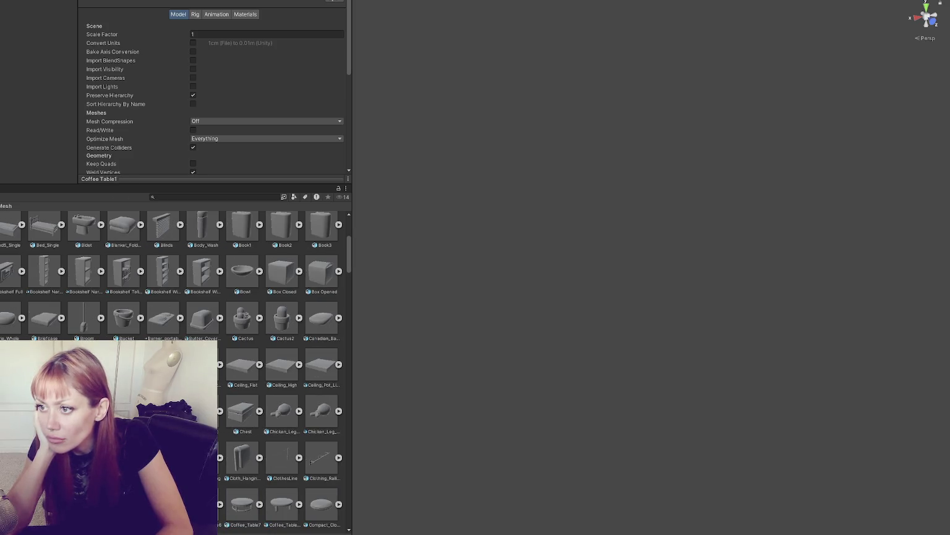
key(Right)
key(Right)
key(Right)
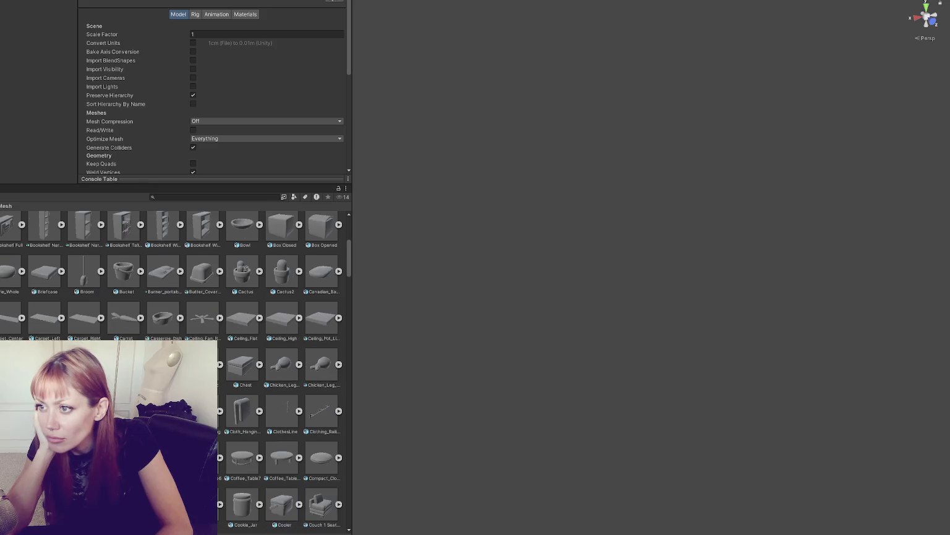
key(Right)
key(Right)
key(Right)
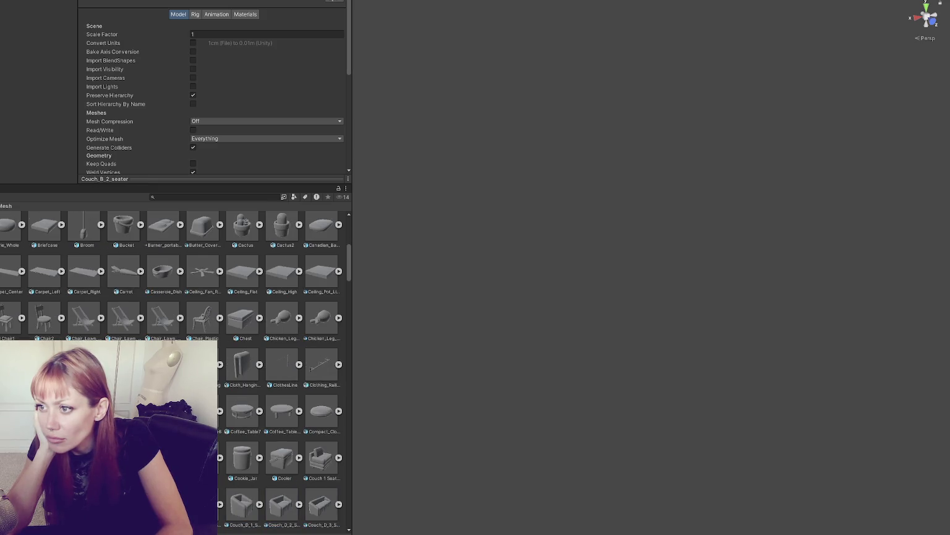
key(Right)
key(Right)
key(Right)
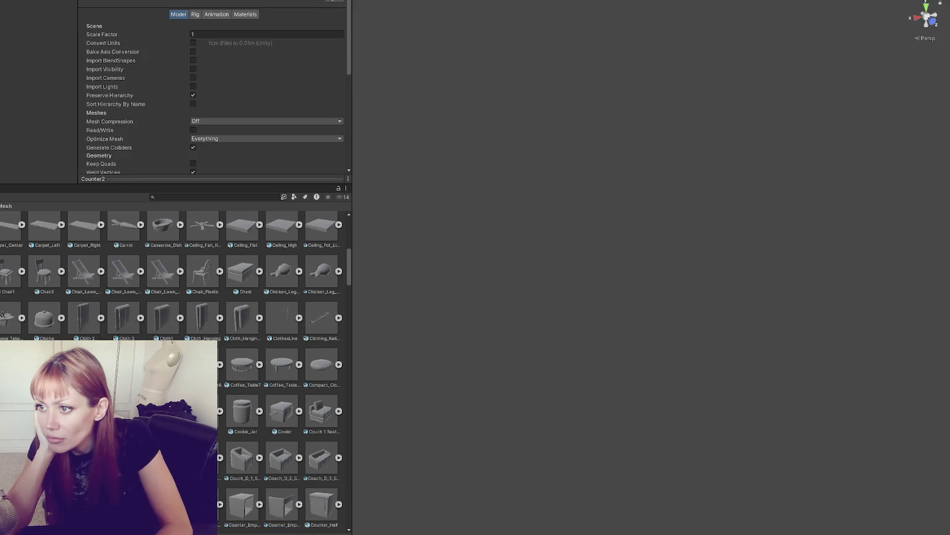
Step: Inspect the Couch_D 1/2/3 Seater and Couch 1 Seater assets, then Counter1 and CouchVictorian
click(286, 464)
click(319, 464)
click(249, 467)
key(Left)
click(307, 421)
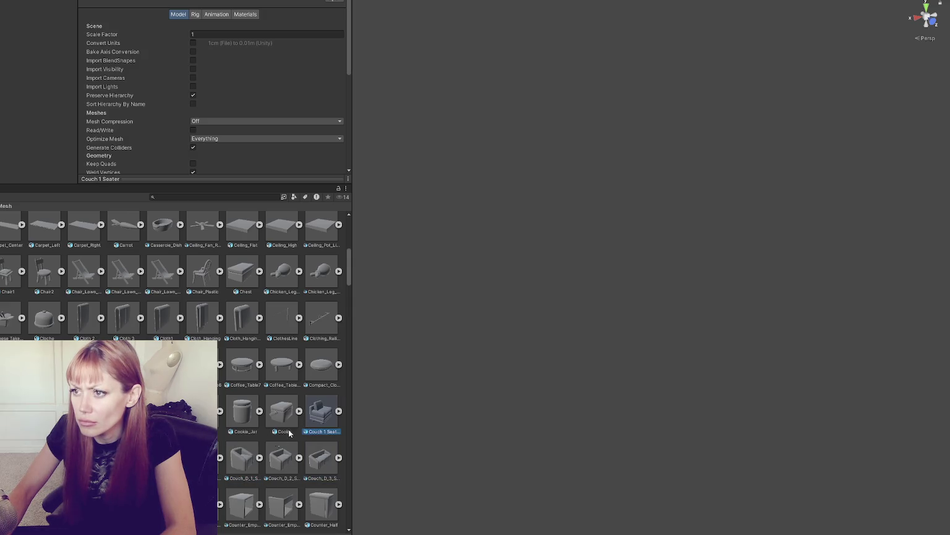
key(Right)
key(Right)
key(Right)
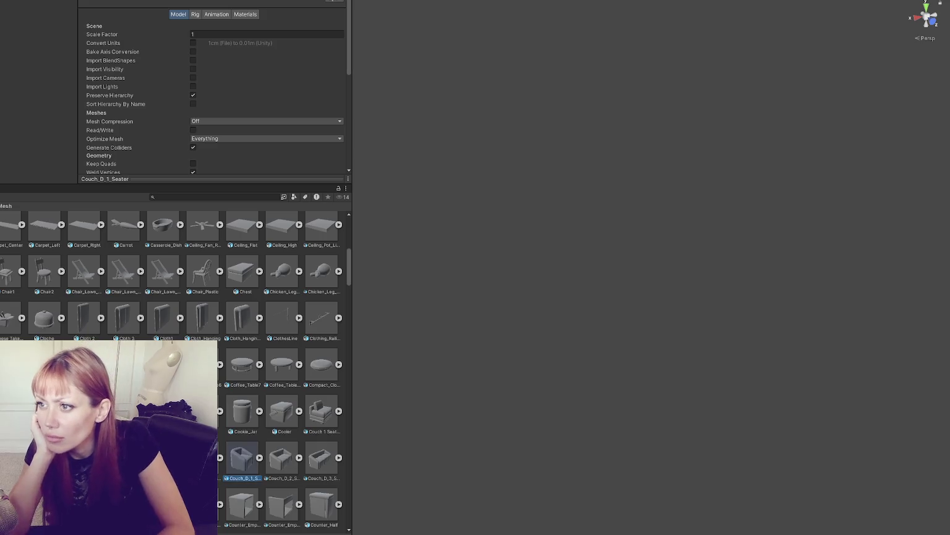
key(Right)
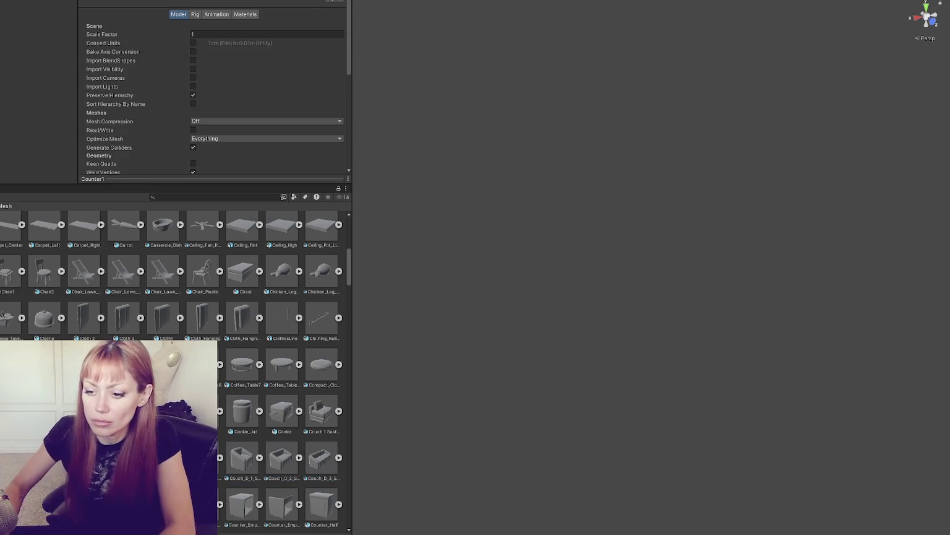
key(Left)
Step: Turn on Convert Units for CouchVictorian, check its Rig and Materials pages, and apply
click(192, 61)
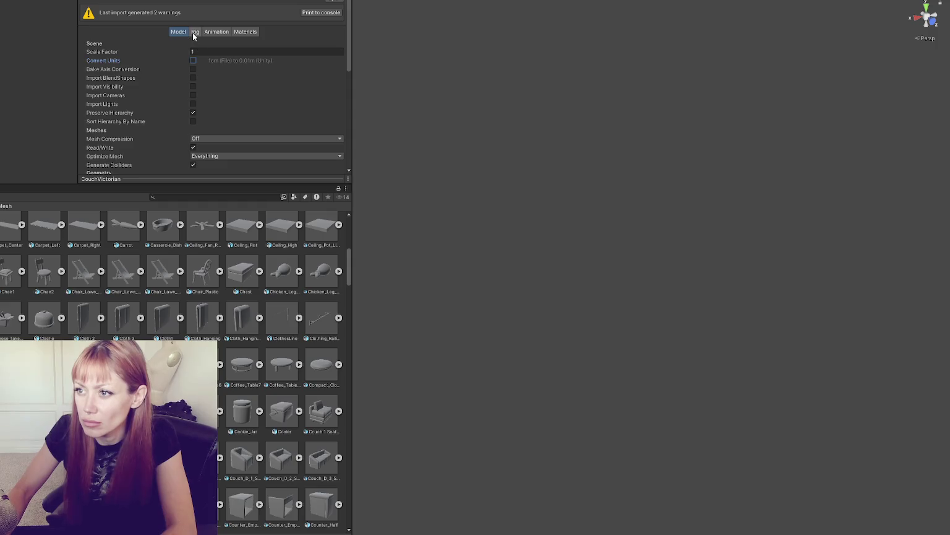
click(195, 32)
click(249, 32)
click(340, 74)
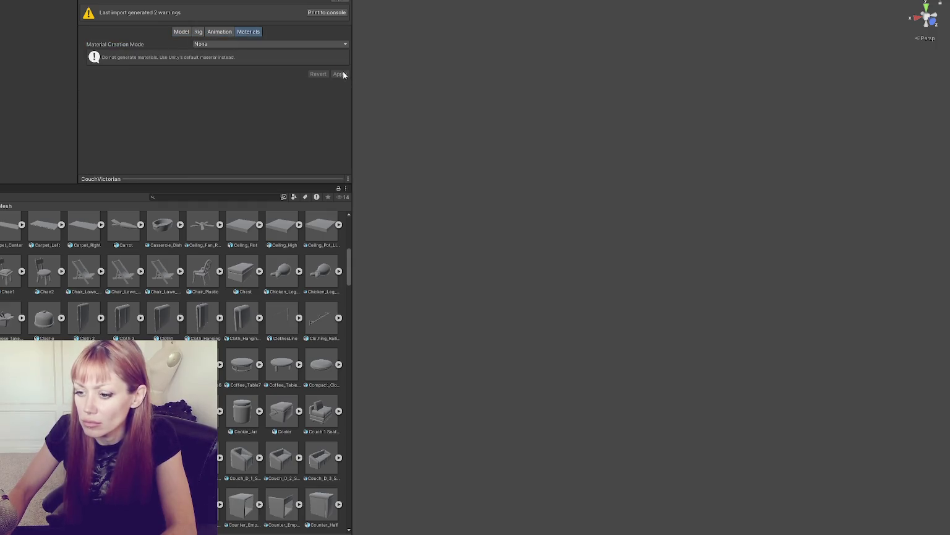
key(Right)
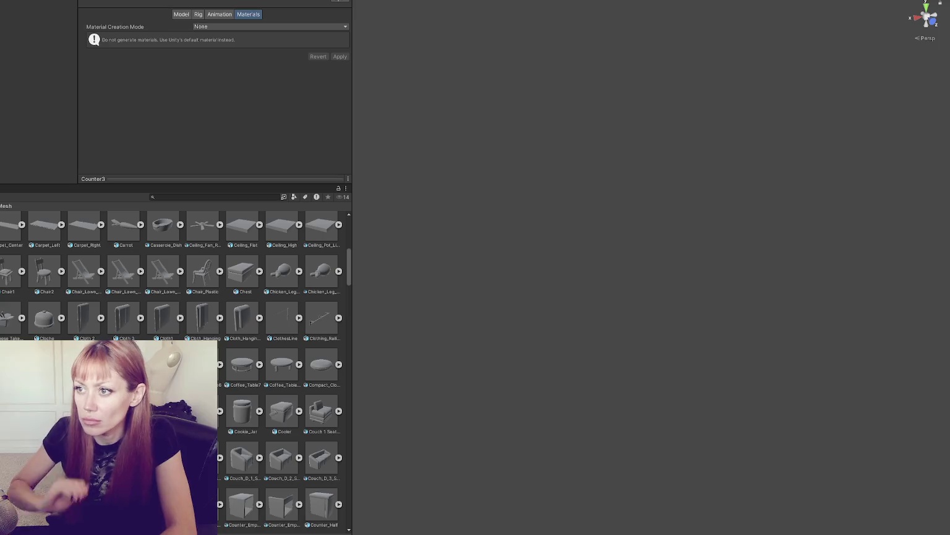
click(178, 15)
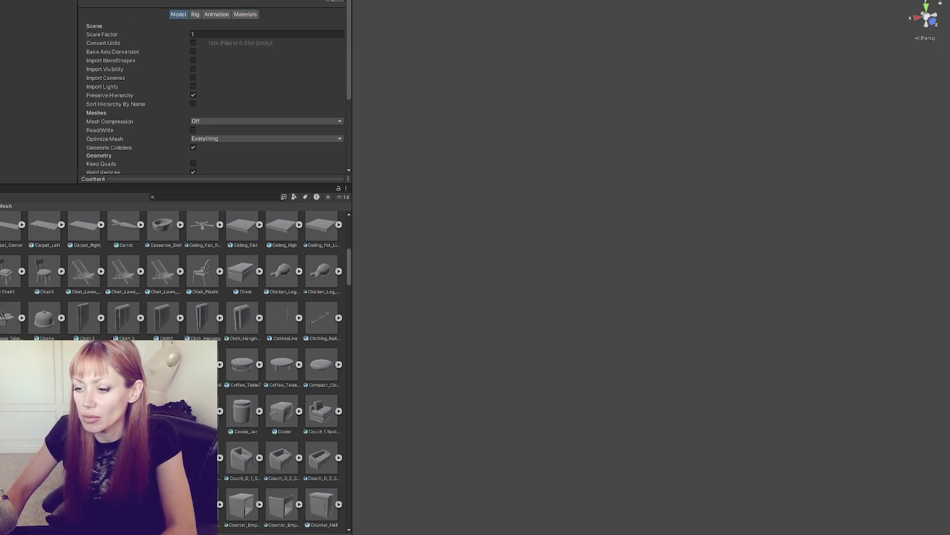
Step: Review Counter_No_Top_Blank, Covers, curtains, doors, dressers, fences, floors and frames through to Fountain
key(Right)
key(Right)
key(Right)
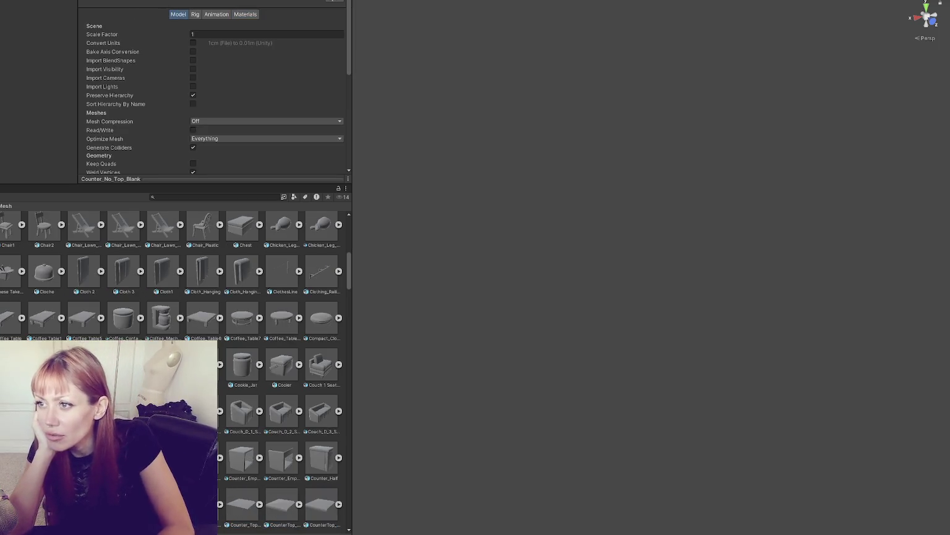
key(Right)
key(Right)
key(Right)
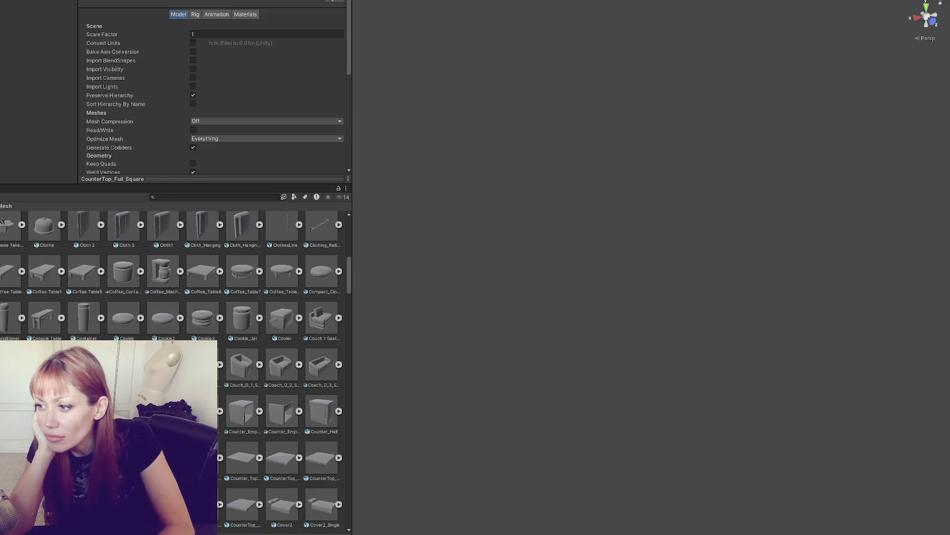
key(Right)
key(Right)
key(Right)
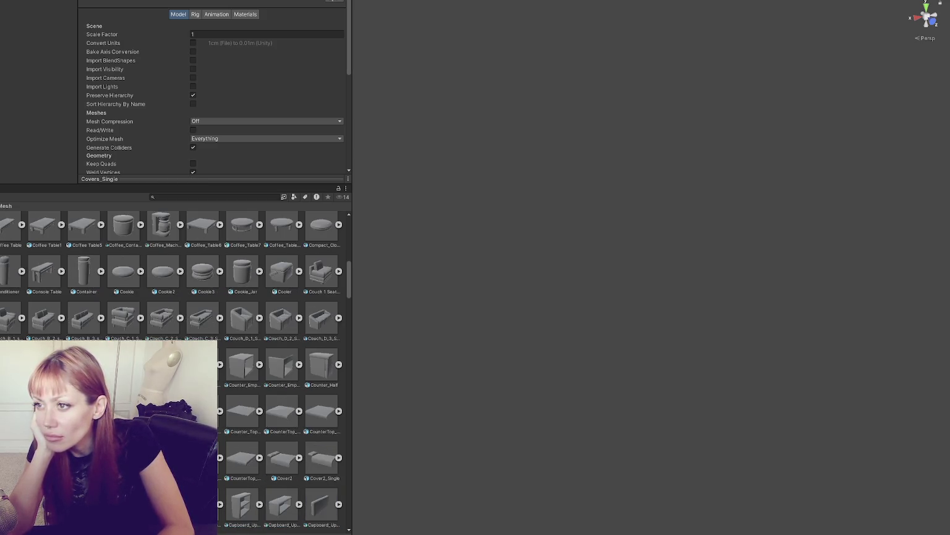
key(Right)
key(Right)
key(Right)
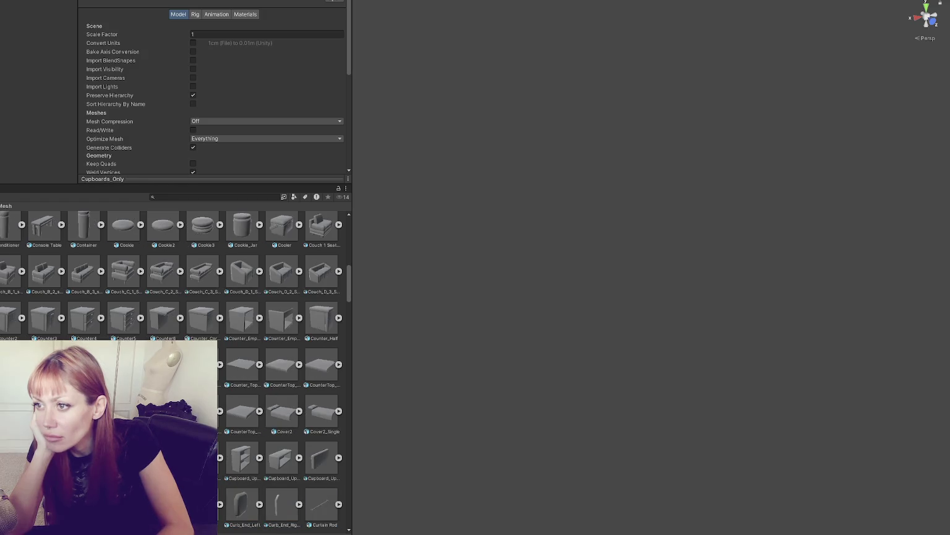
key(Right)
key(Right)
key(Right)
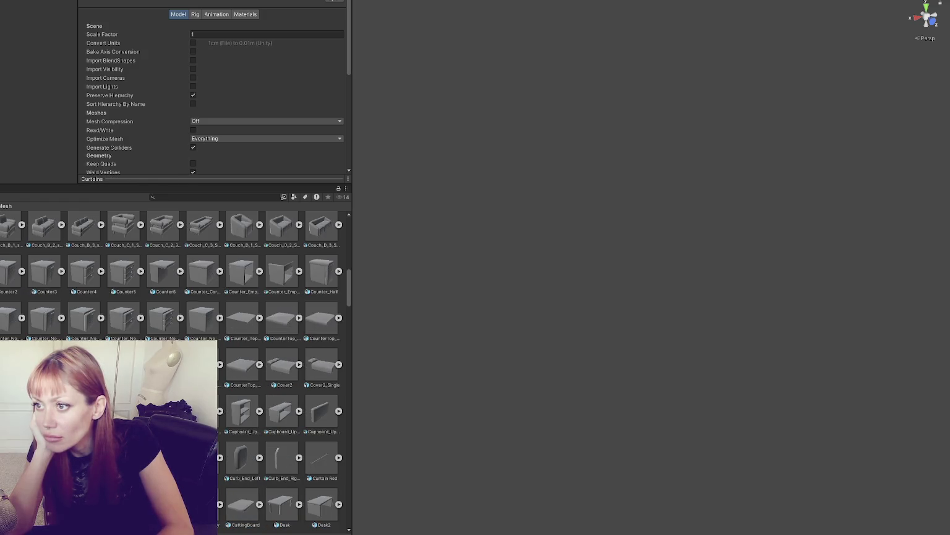
key(Right)
key(Right)
key(Right)
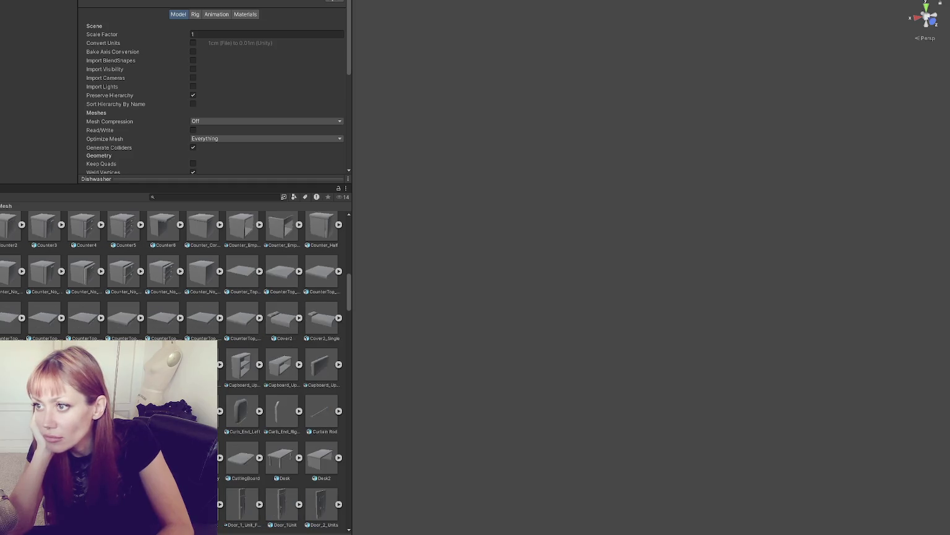
key(Right)
key(Right)
key(Right)
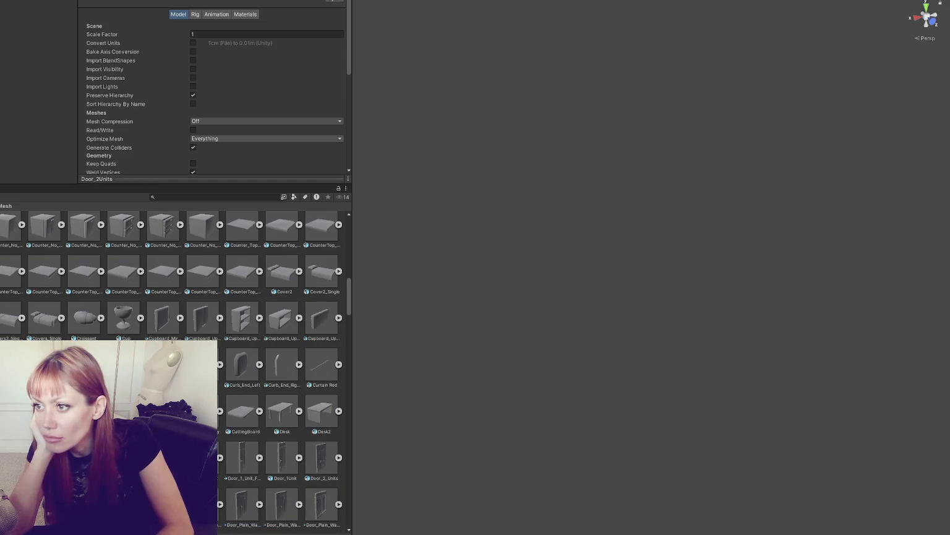
key(Right)
key(Right)
key(Right)
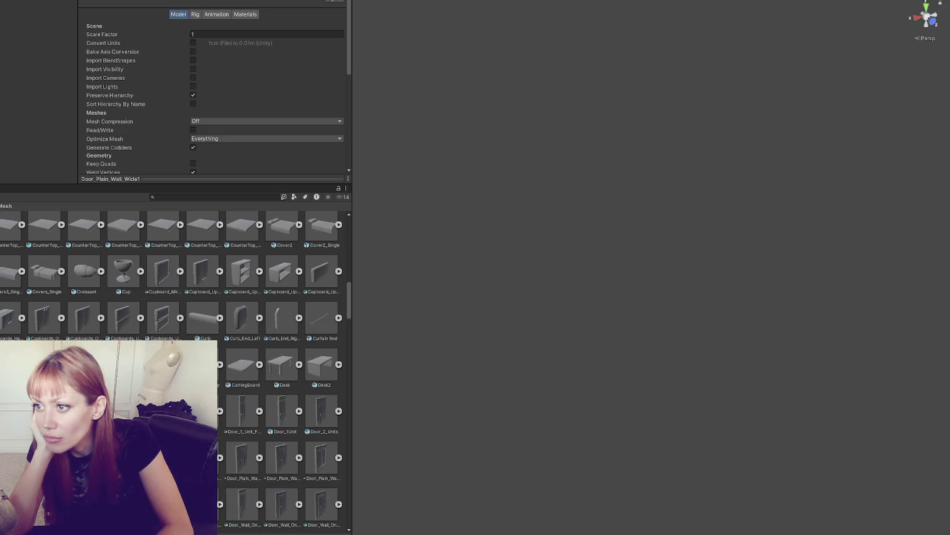
key(Right)
key(Right)
key(Right)
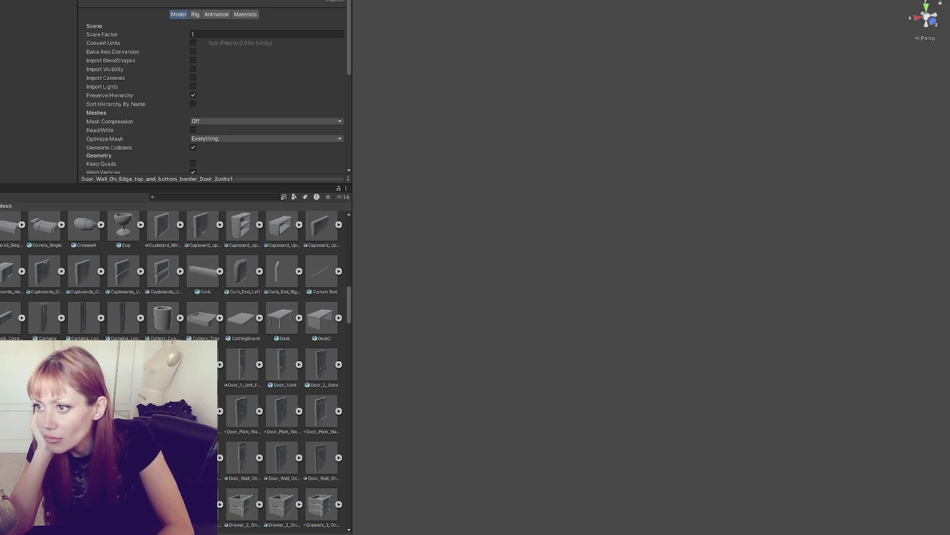
key(Right)
key(Right)
key(Right)
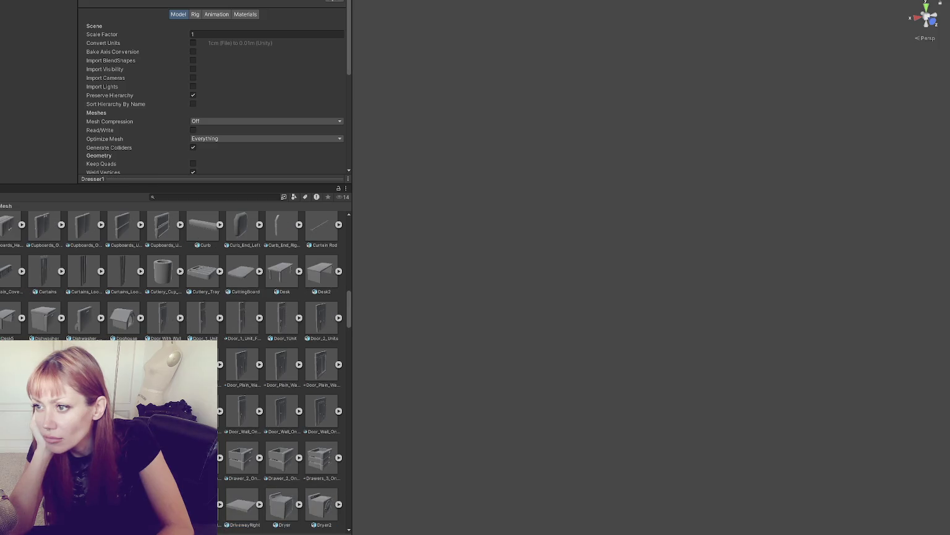
key(Right)
key(Right)
key(Right)
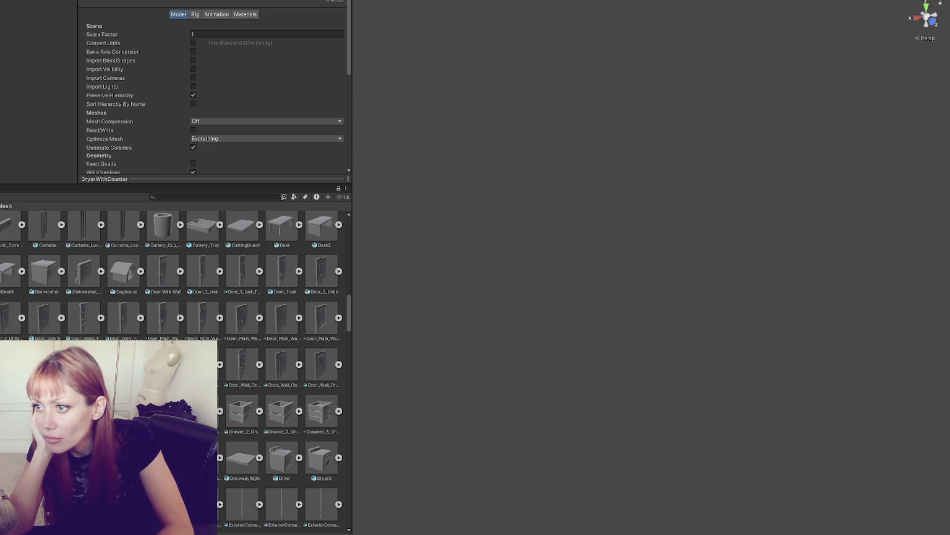
key(Right)
key(Right)
key(Right)
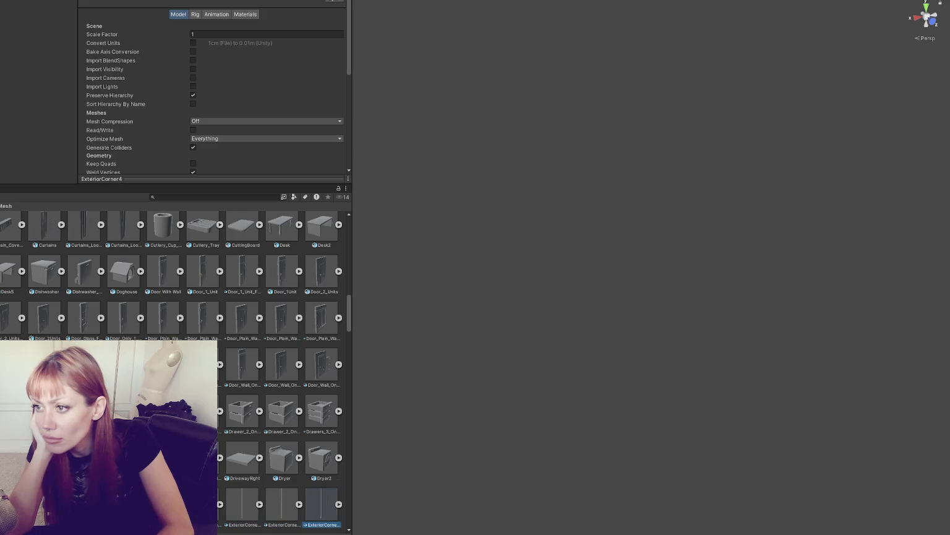
key(Right)
key(Right)
key(Right)
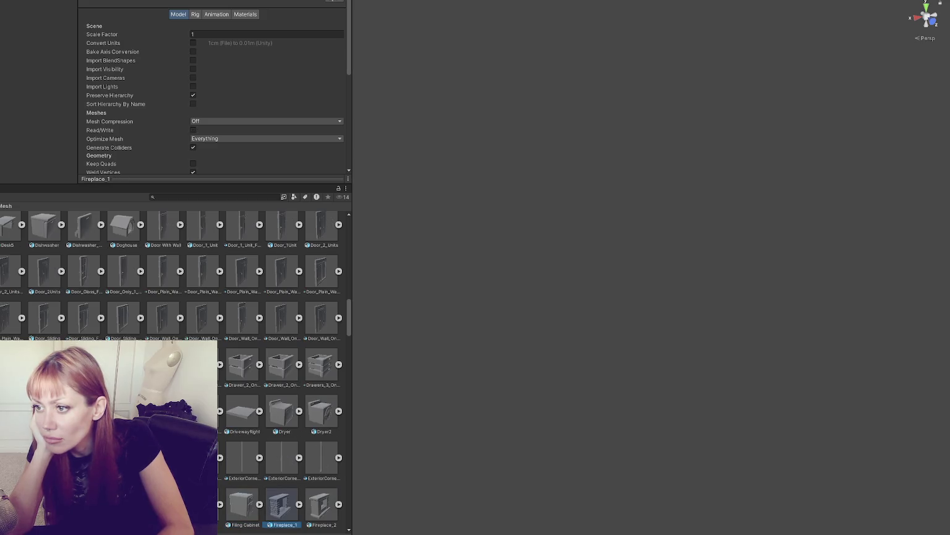
key(Right)
key(Right)
key(Right)
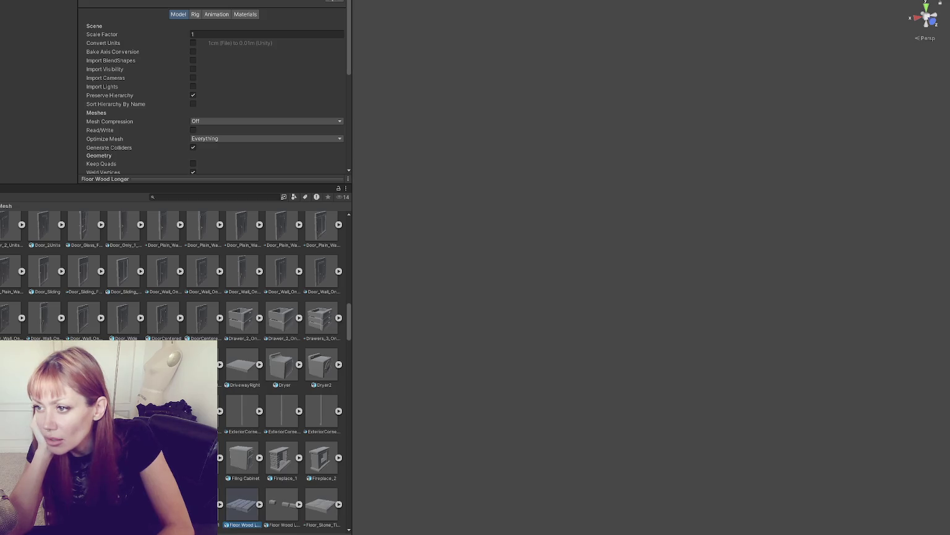
key(Right)
key(Right)
key(Right)
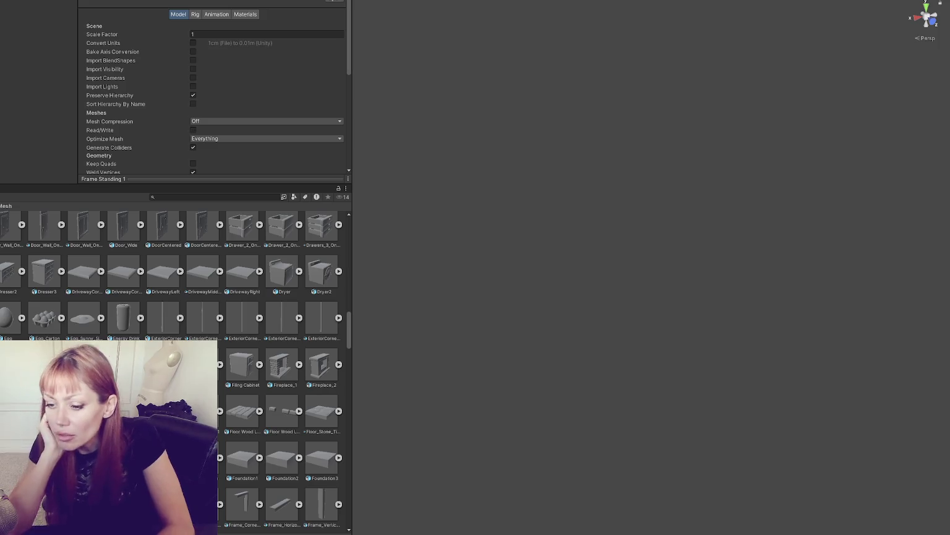
key(Left)
Step: Turn off Convert Units for the Fountain, check its other import pages, and apply
click(193, 45)
click(241, 15)
click(216, 15)
click(195, 15)
click(178, 14)
scroll(328, 110, down, 10)
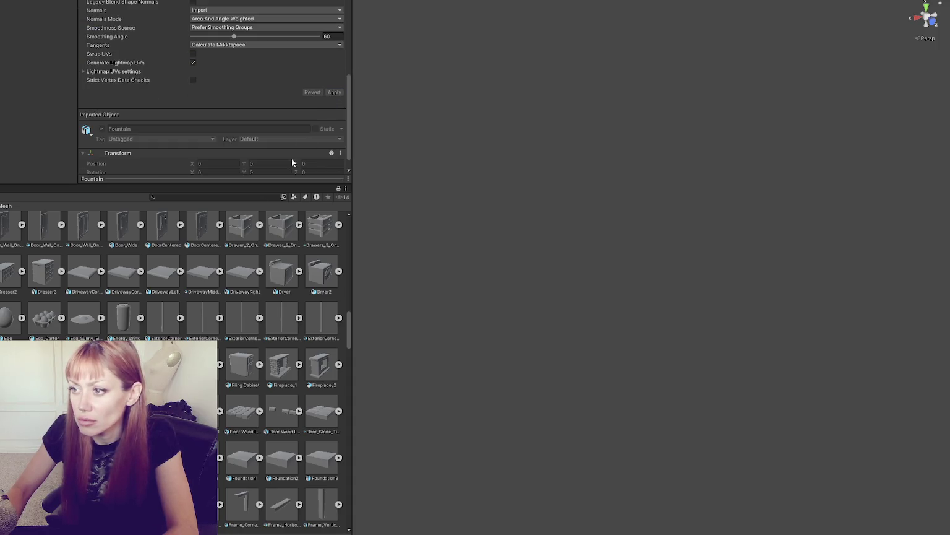
click(334, 92)
scroll(154, 116, up, 3)
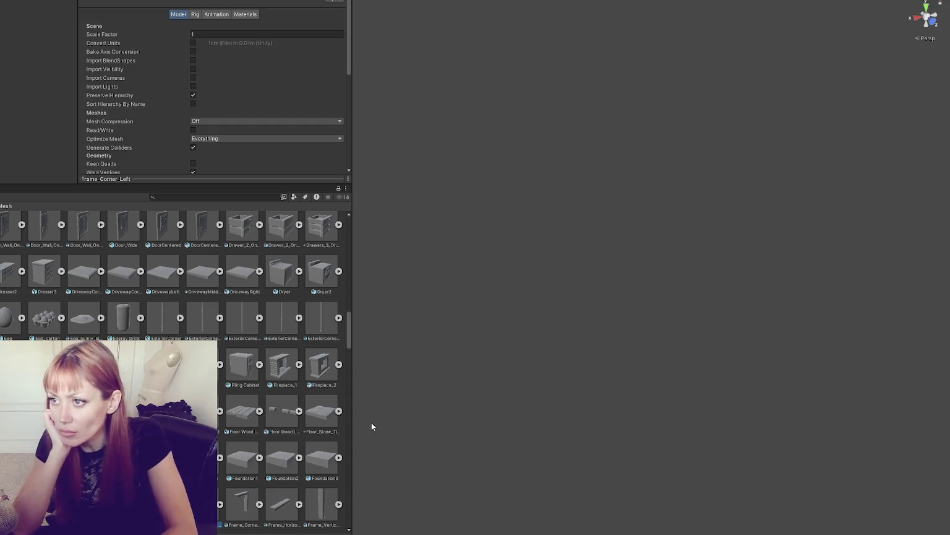
Step: Review the frame, Gouda, Ground_Grass, Ham, lamp, Oven and Painting meshes to Phone, then select all 779
key(Down)
key(Down)
key(Down)
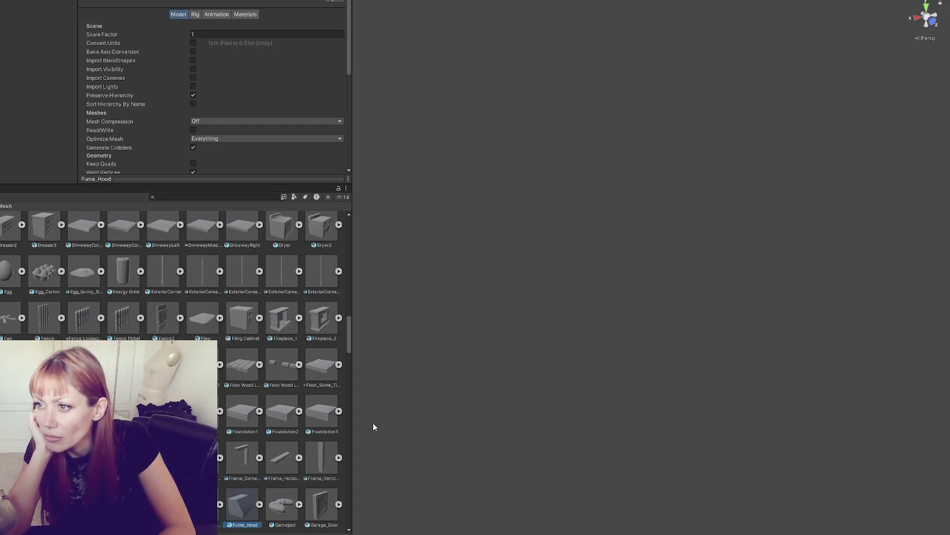
key(Right)
key(Right)
key(Right)
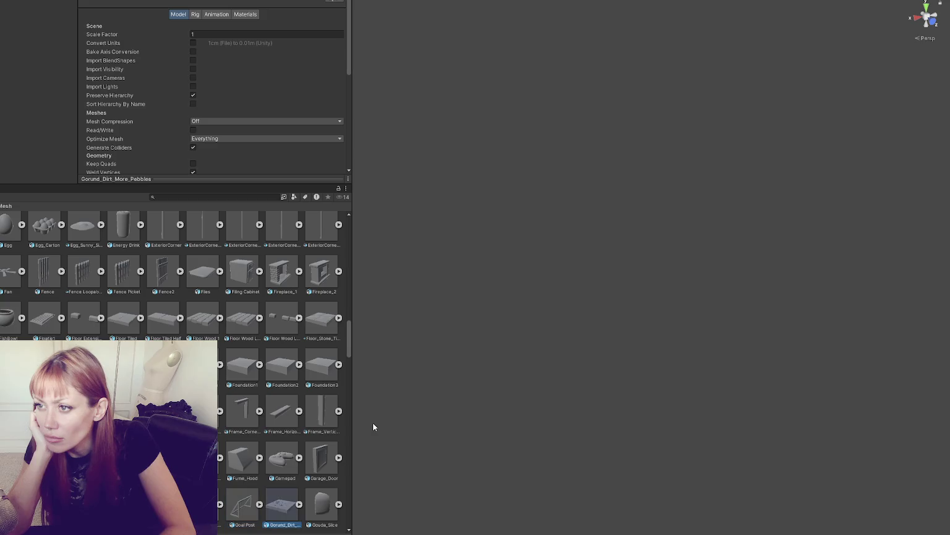
key(Right)
key(Right)
key(Right)
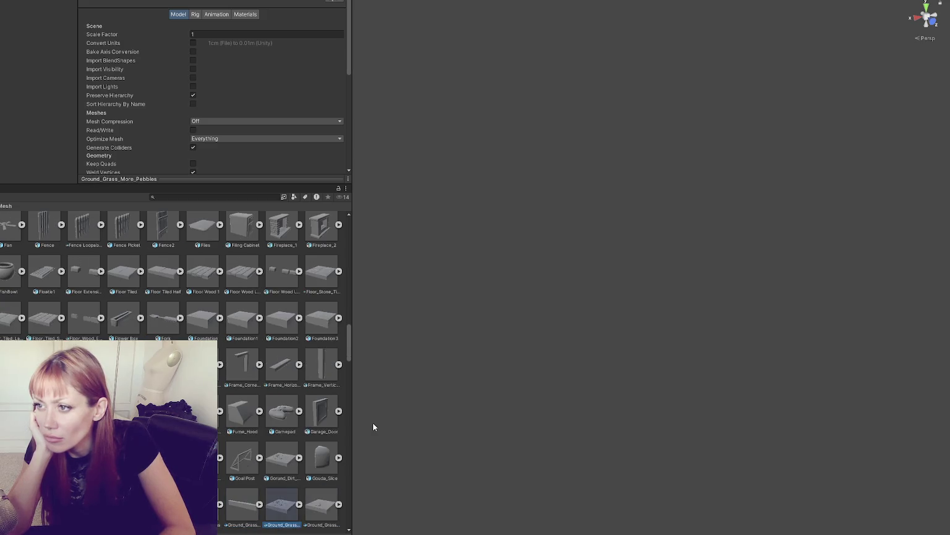
key(Right)
key(Right)
key(Right)
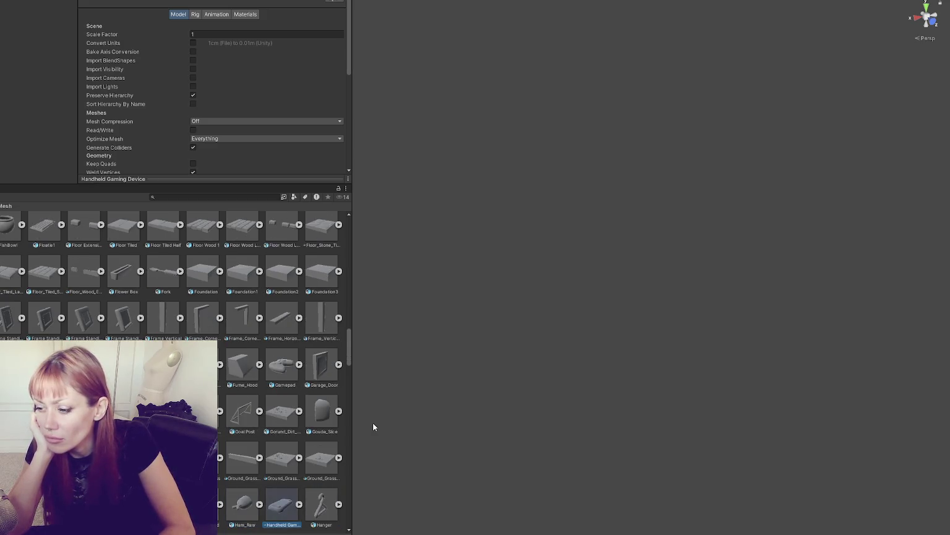
key(Right)
key(Right)
key(Right)
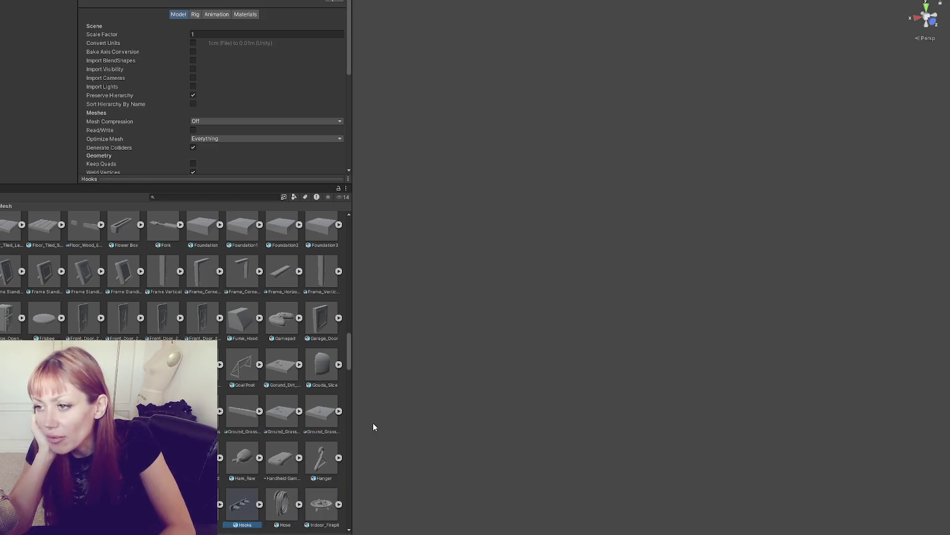
key(Right)
key(Right)
key(Right)
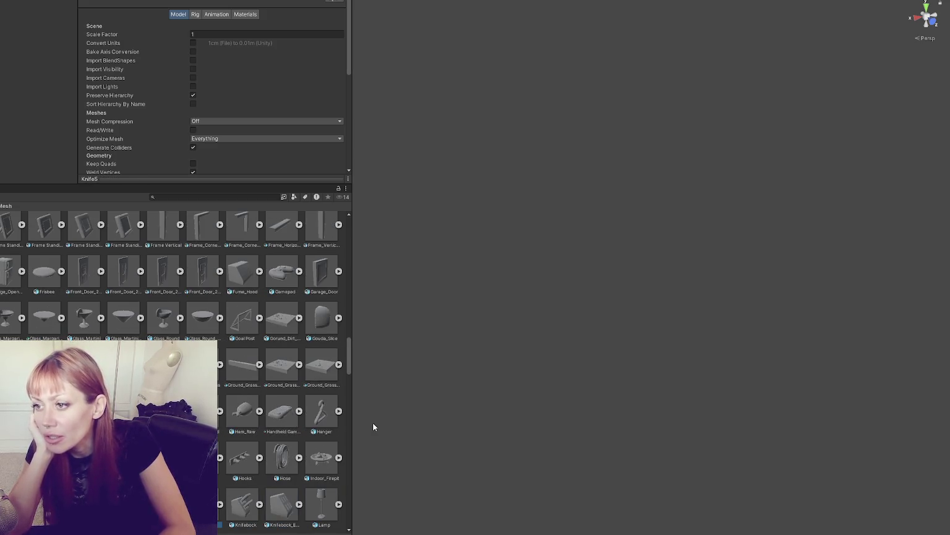
key(Right)
key(Right)
key(Right)
key(Right)
key(Right)
key(Right)
key(Right)
key(Right)
key(Right)
key(Right)
key(Right)
key(Right)
key(Right)
key(Right)
key(Right)
key(Right)
key(Right)
key(Right)
key(Right)
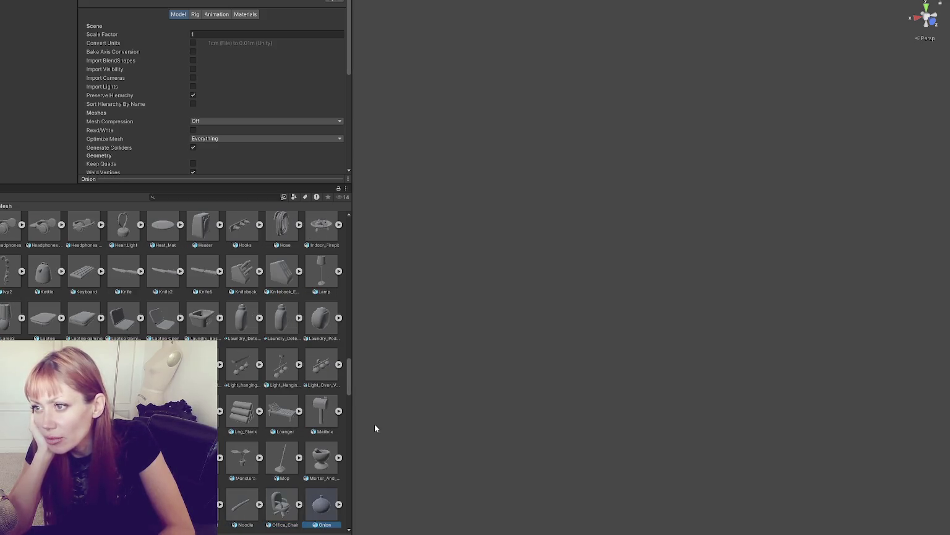
key(Right)
key(Right)
key(Right)
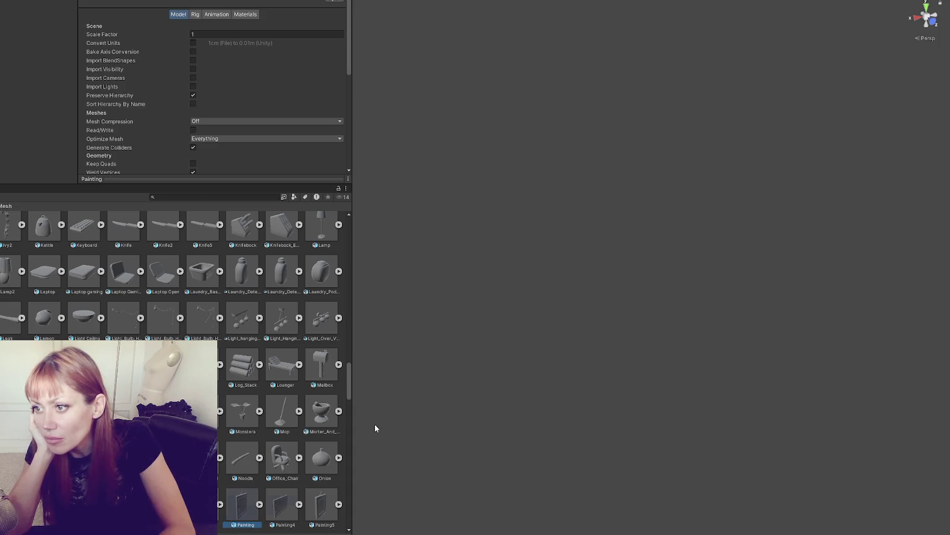
key(Right)
key(Right)
key(Right)
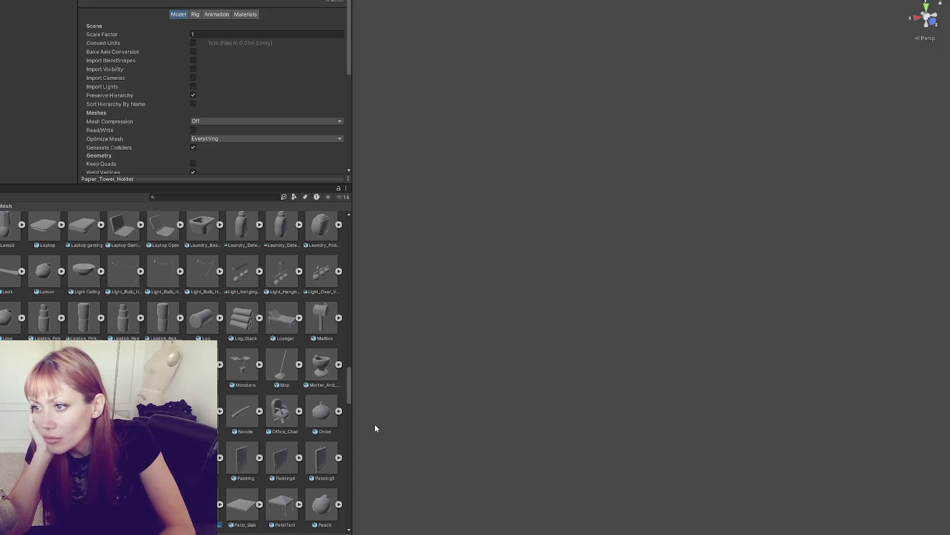
key(Right)
key(Right)
key(Right)
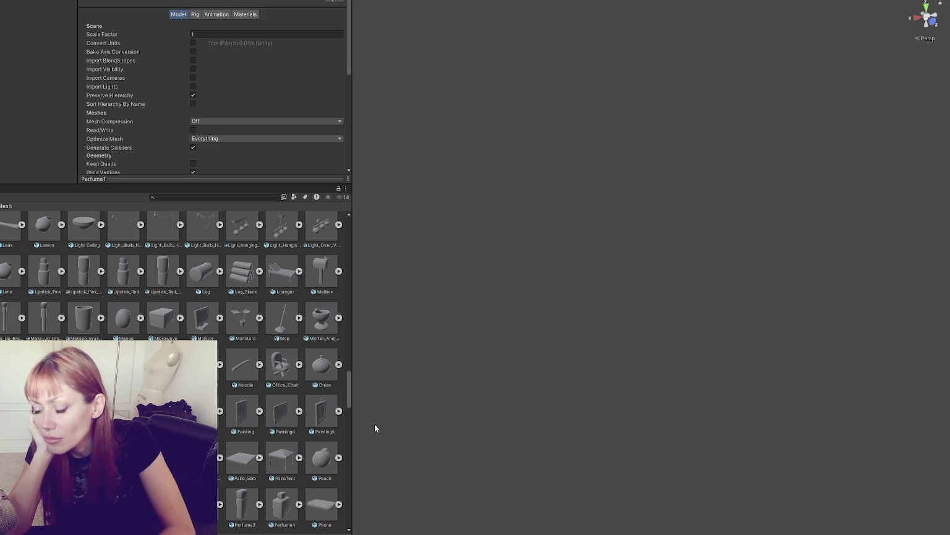
key(Right)
key(Right)
key(Right)
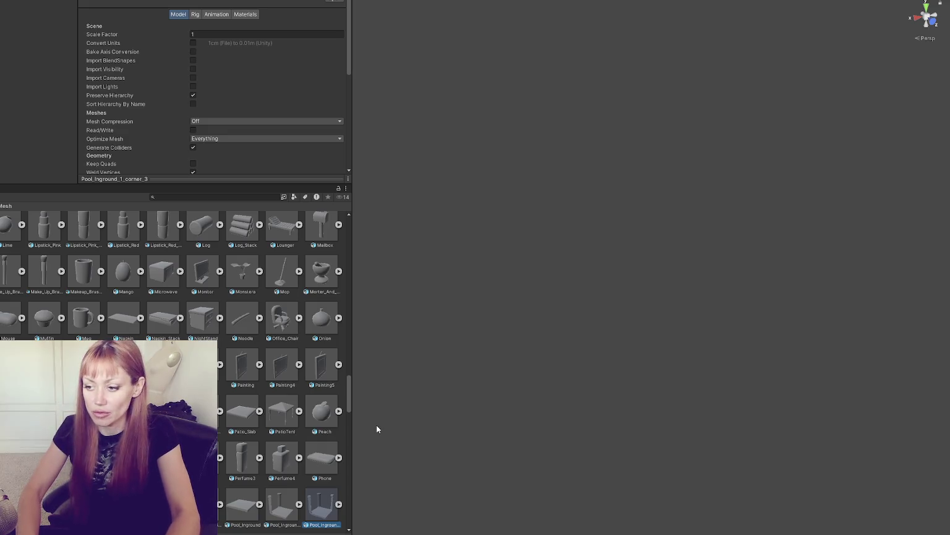
key(ctrl+a)
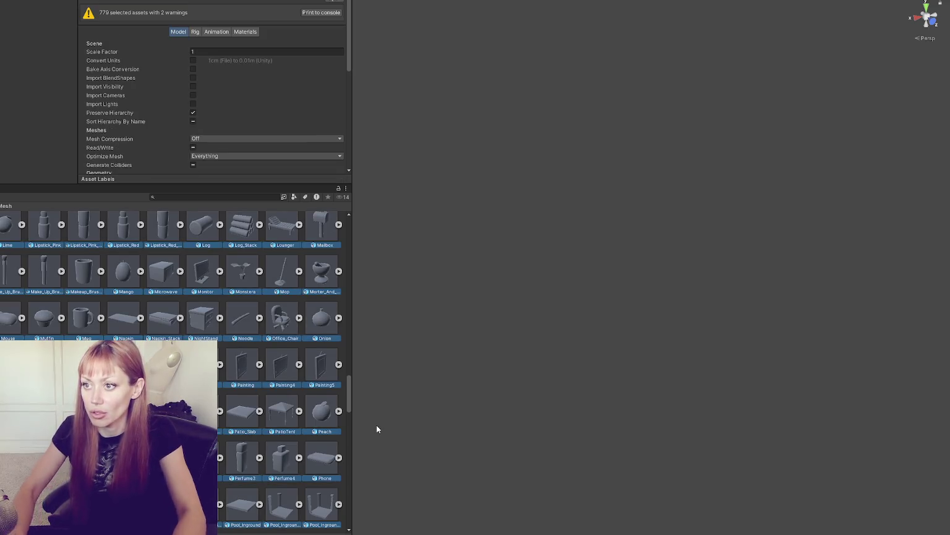
Step: Uncheck Import Animation for all 779 selected meshes and apply to reimport them
click(245, 32)
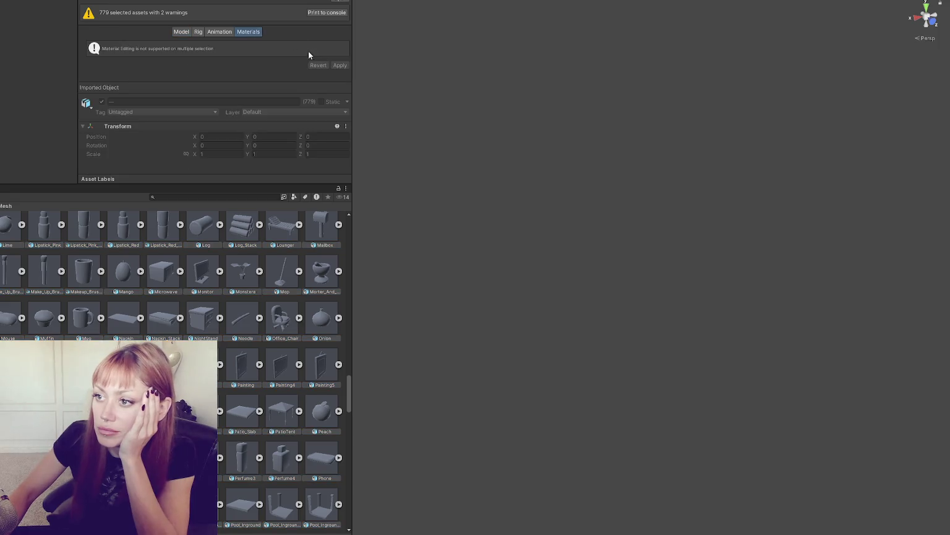
click(219, 31)
click(196, 53)
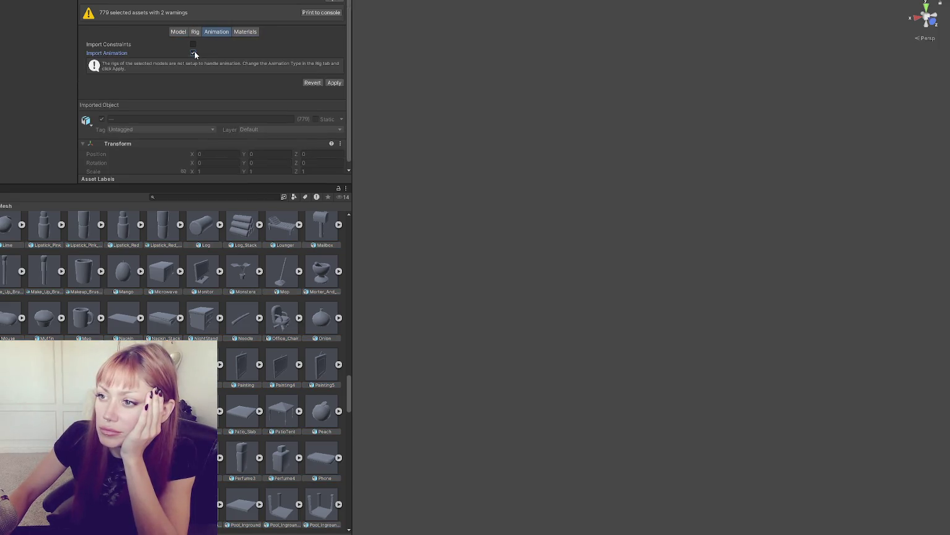
click(195, 52)
click(340, 65)
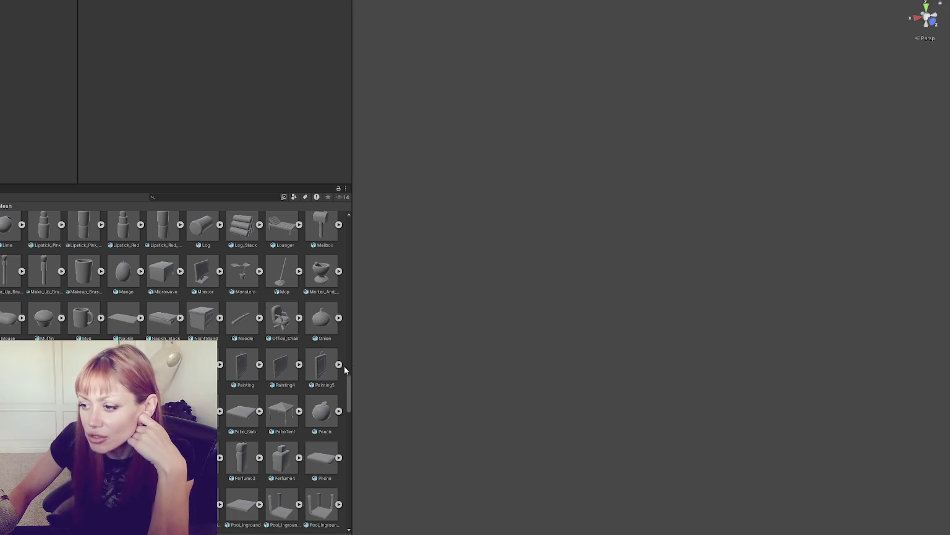
drag(348, 382, 358, 195)
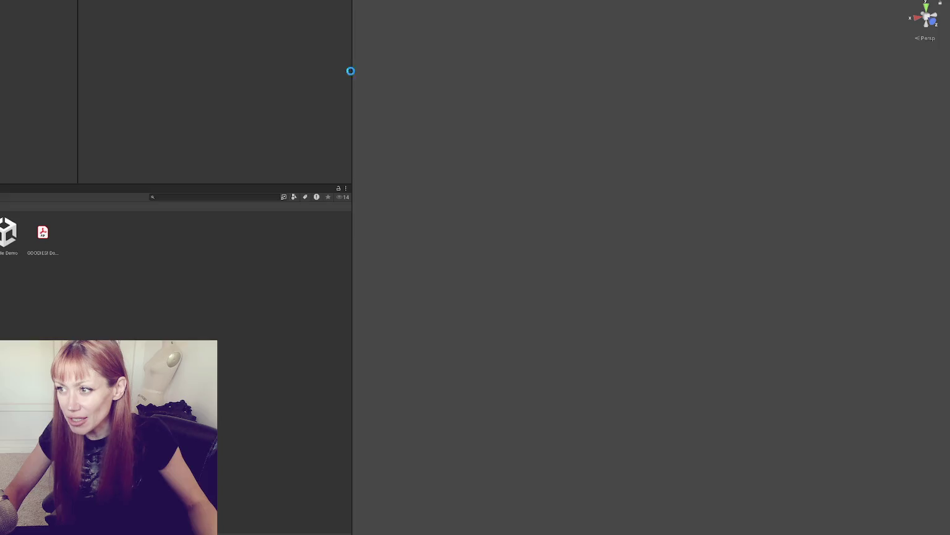
Step: Widen the Scene view by dragging the panel divider left
drag(351, 70, 68, 111)
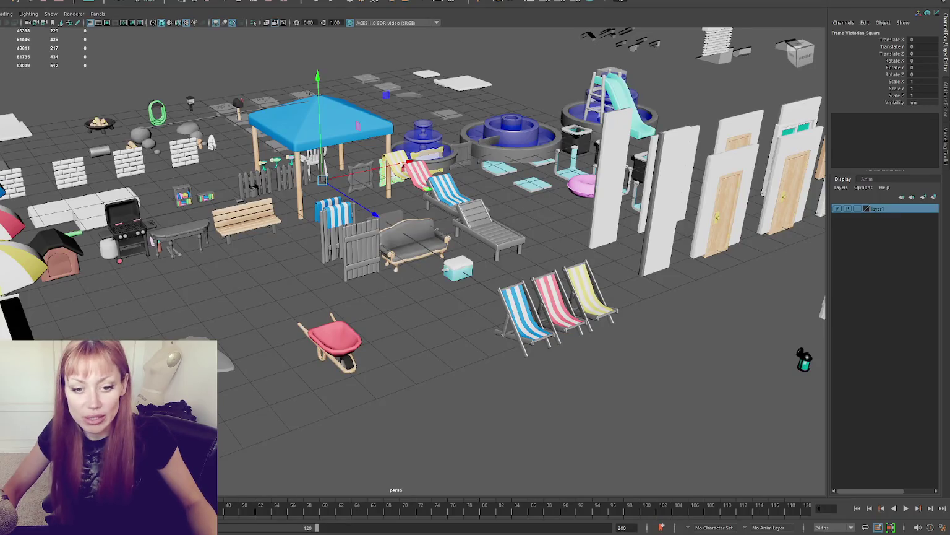
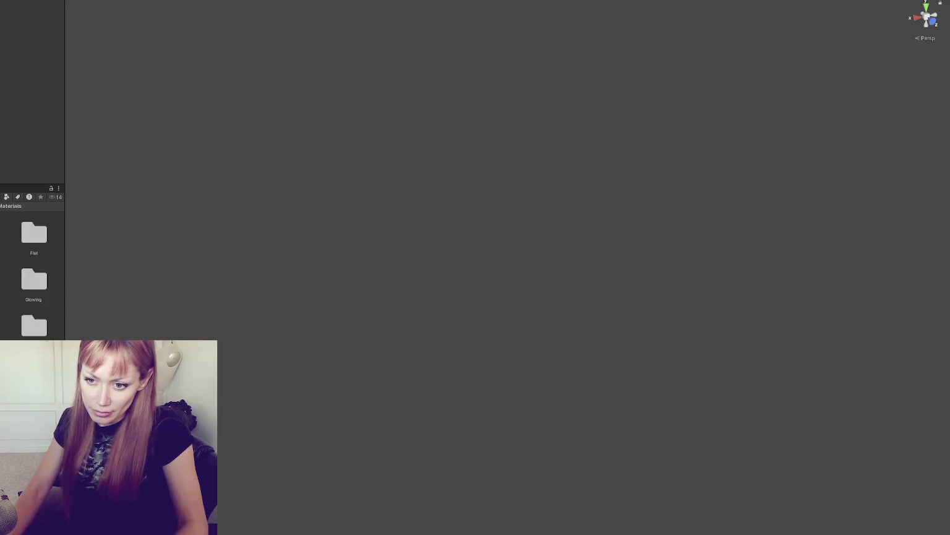
Step: Create a new material inside the Materials › Objects folder
right_click(18, 339)
click(60, 115)
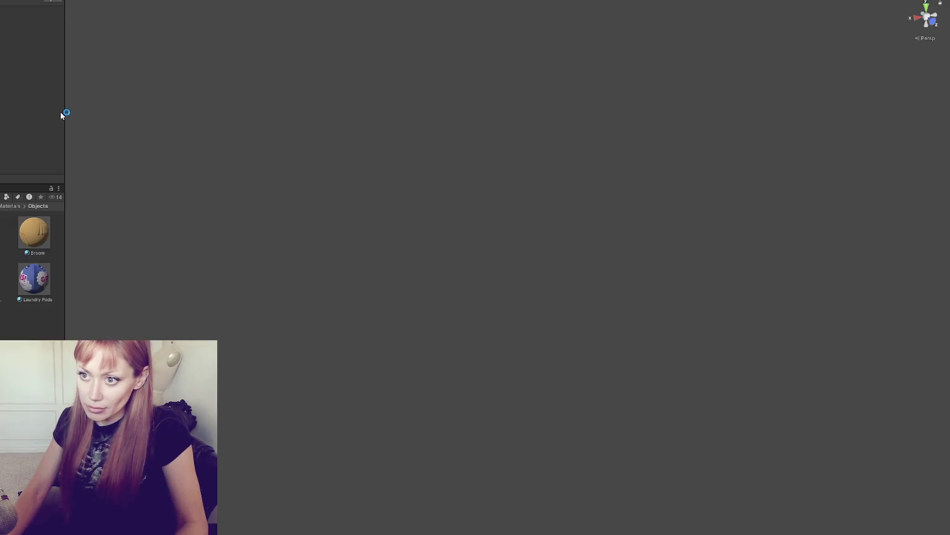
right_click(7, 87)
mouse_move(75, 92)
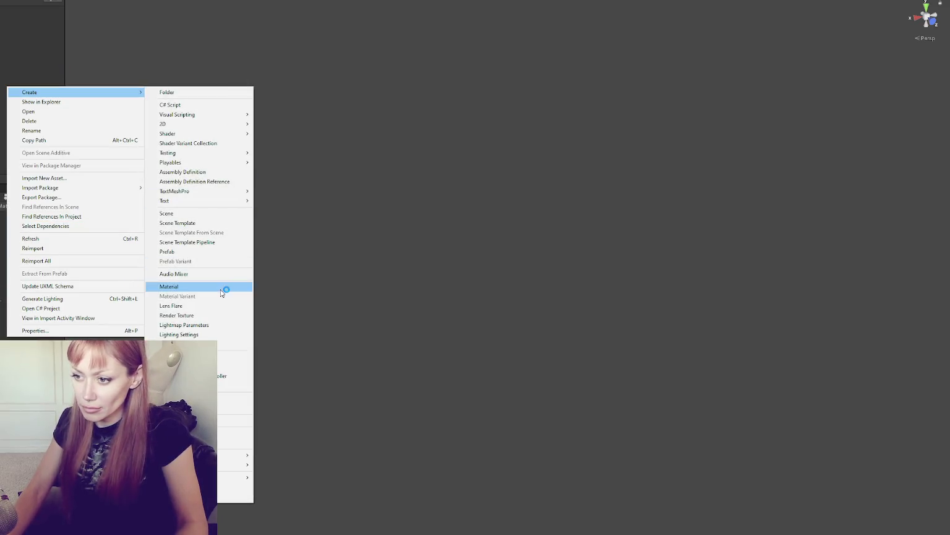
click(221, 289)
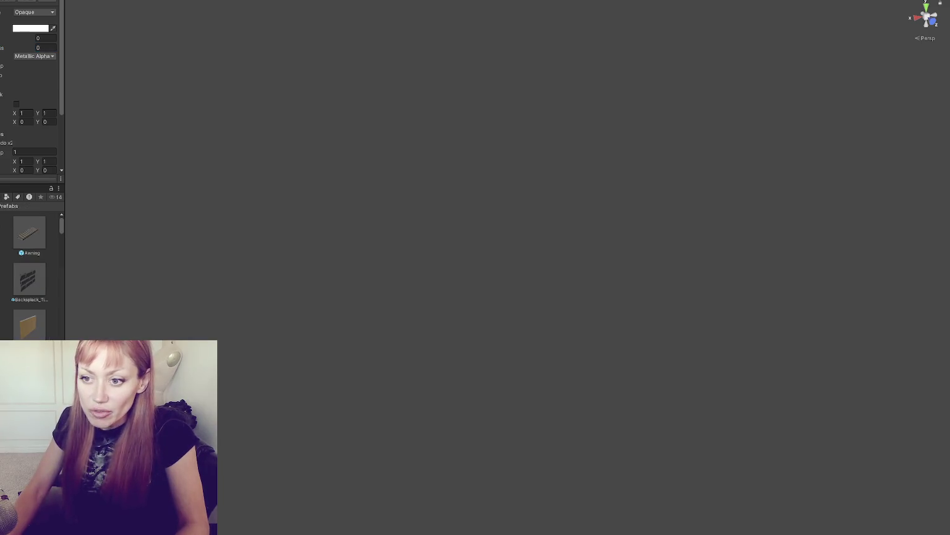
Step: Place the CouchVictorian prefab in the empty scene and frame it
scroll(31, 272, down, 5)
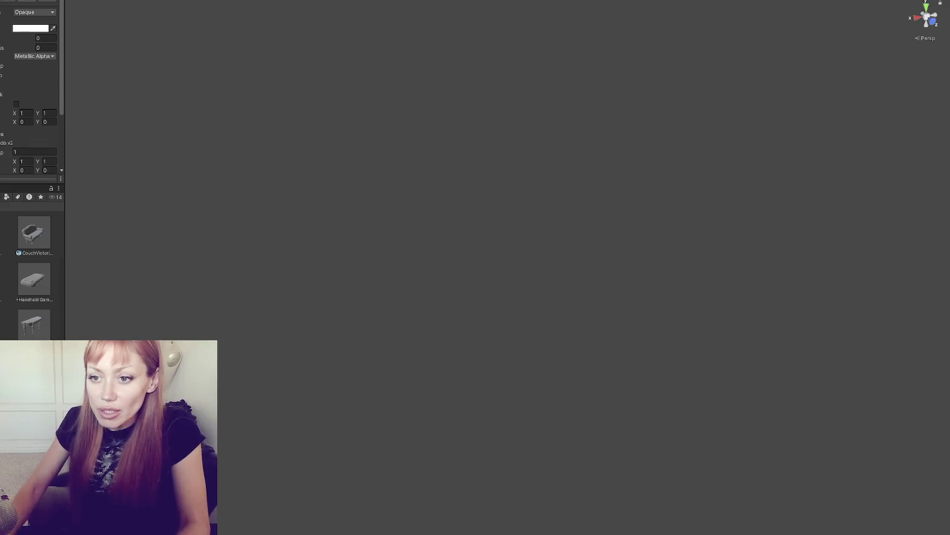
click(31, 233)
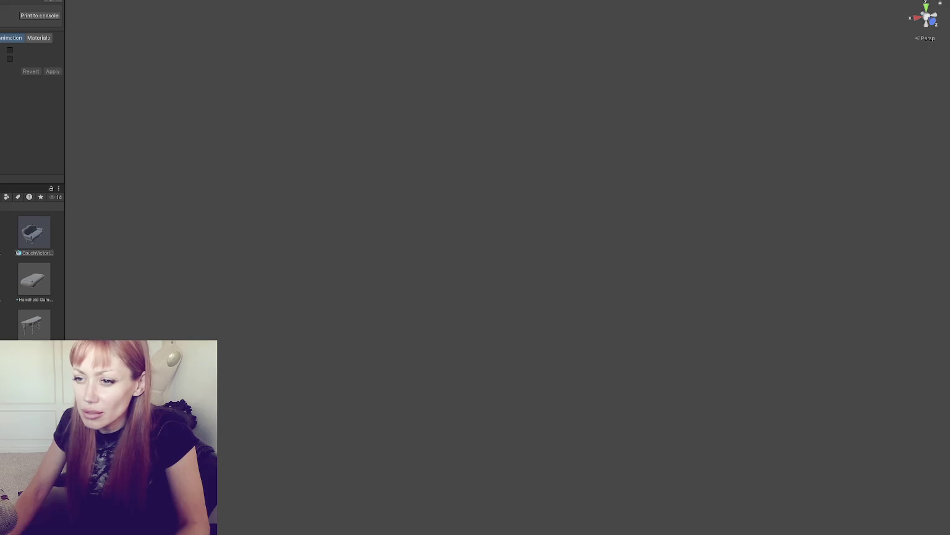
click(2, 252)
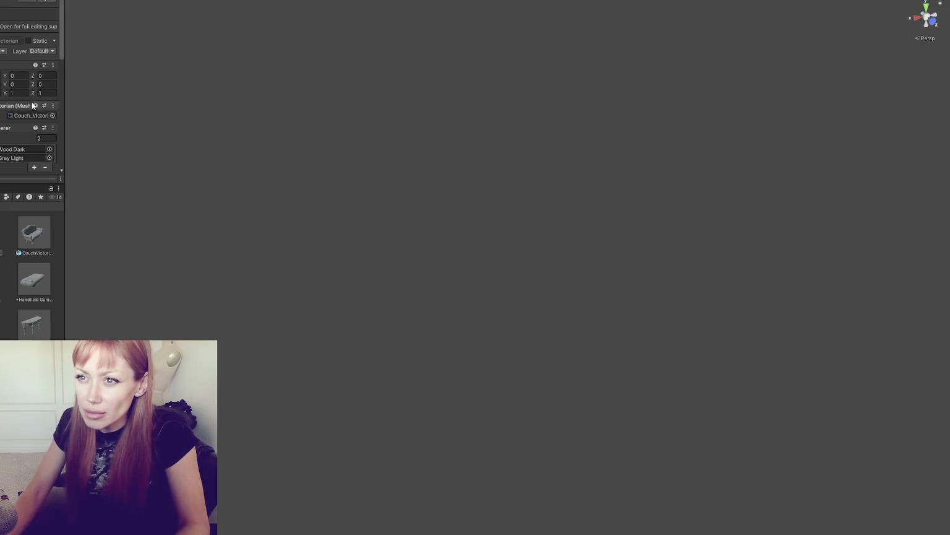
drag(34, 232, 207, 180)
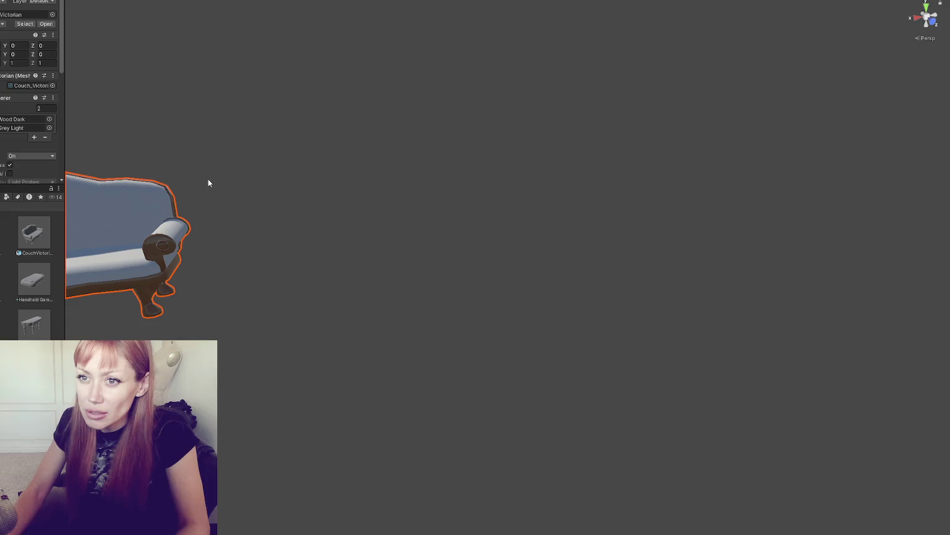
key(f)
mouse_move(363, 229)
mouse_down()
mouse_move(456, 212)
mouse_move(371, 204)
mouse_up()
Step: Add two yellow picture frames and the Victorian console table beside the couch
key(ctrl+shift+d)
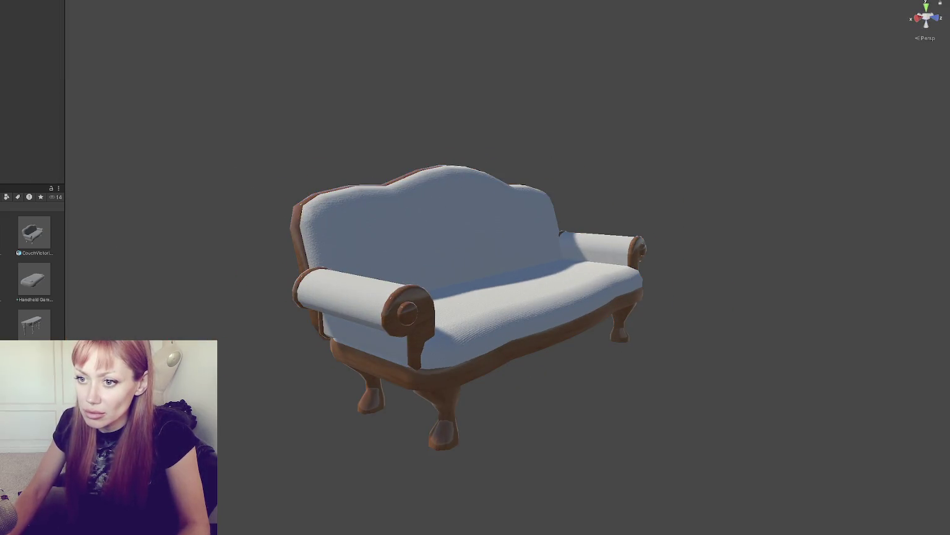
key(ctrl+shift+d)
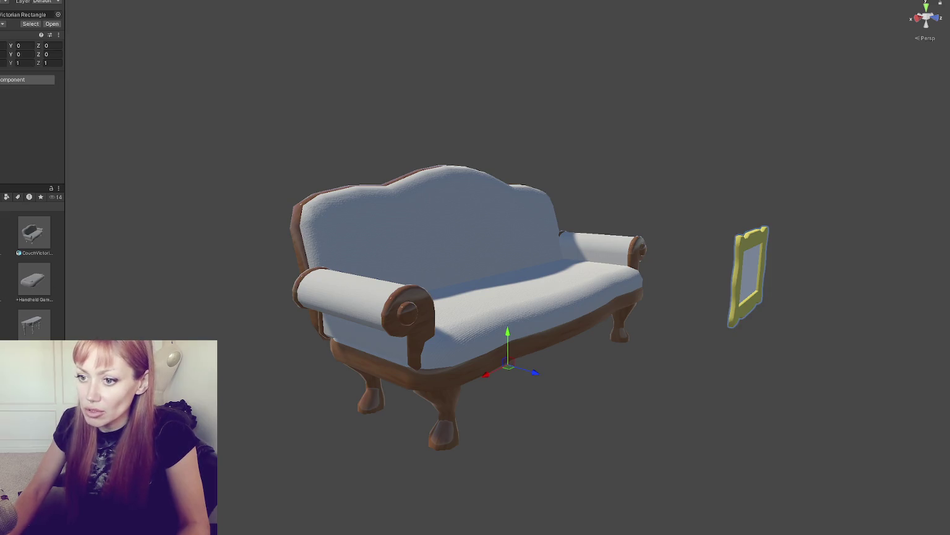
key(ctrl+d)
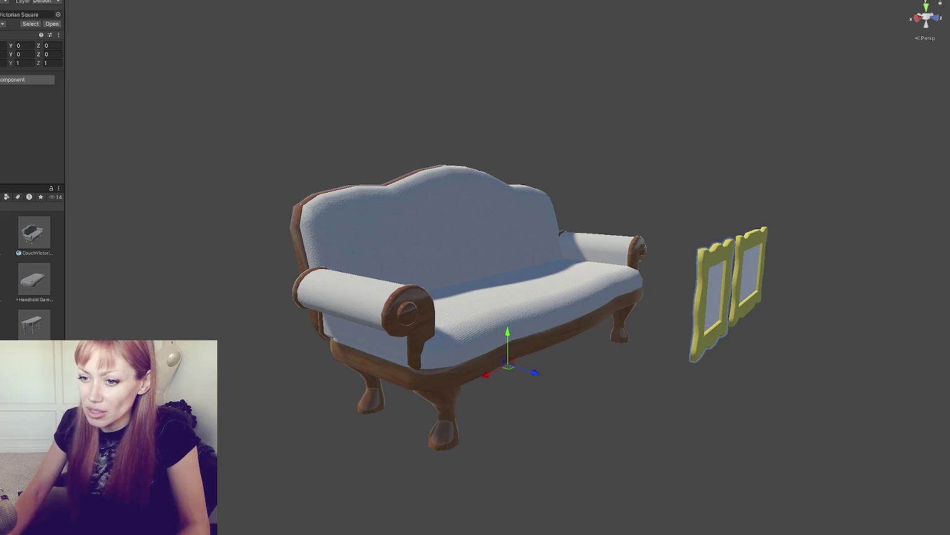
key(ctrl+shift+d)
mouse_move(378, 185)
mouse_down()
mouse_move(387, 232)
mouse_move(385, 217)
mouse_up()
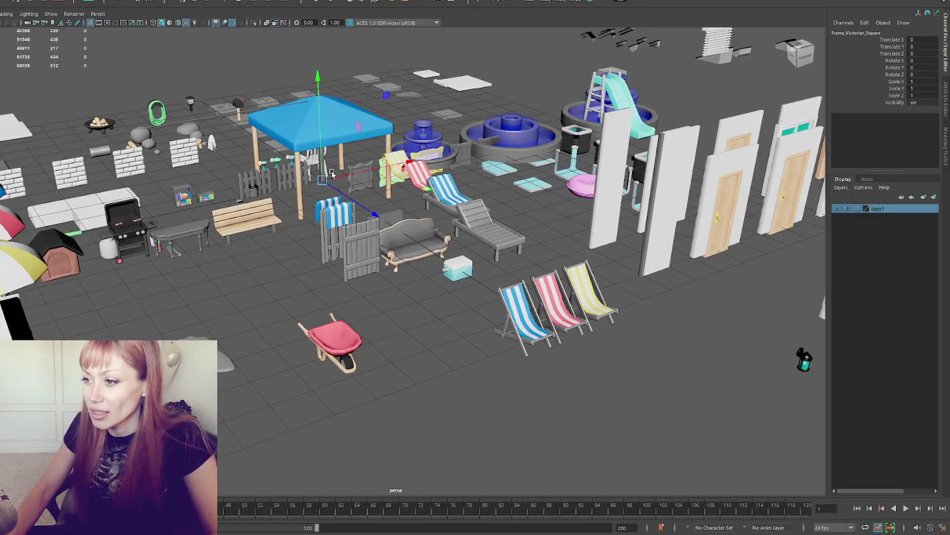
Step: In Maya, select the Victorian console table and frame it in the perspective view
mouse_move(315, 207)
mouse_down()
mouse_move(302, 211)
mouse_move(398, 209)
mouse_move(359, 216)
mouse_up()
drag(292, 214, 302, 218)
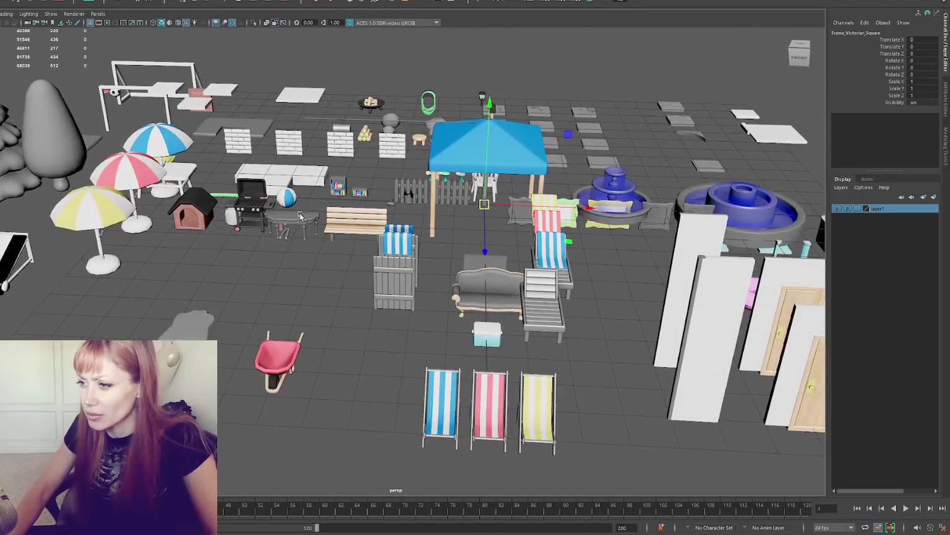
click(302, 218)
key(f)
drag(214, 73, 328, 192)
Step: Switch the console table to face selection and isolate the table-top faces for inspection
click(183, 22)
key(Escape)
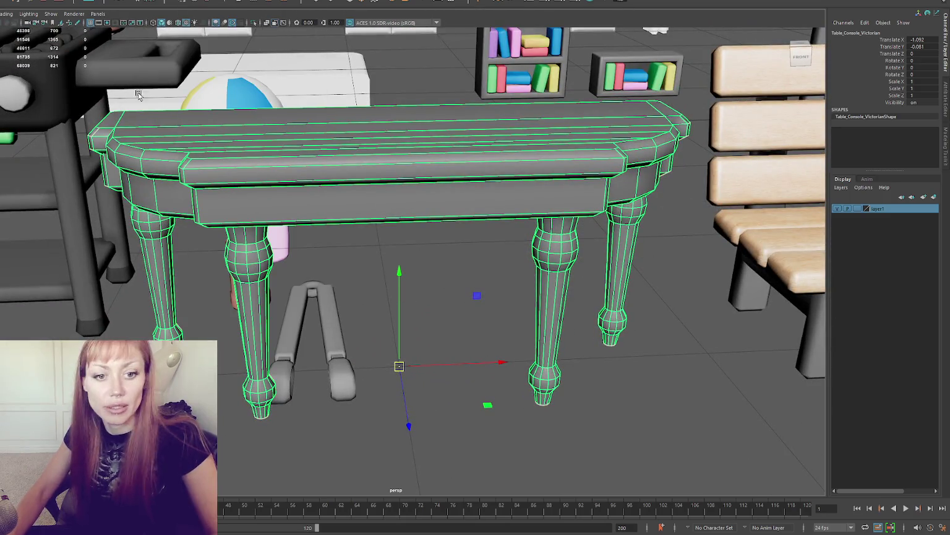
key(F11)
click(448, 180)
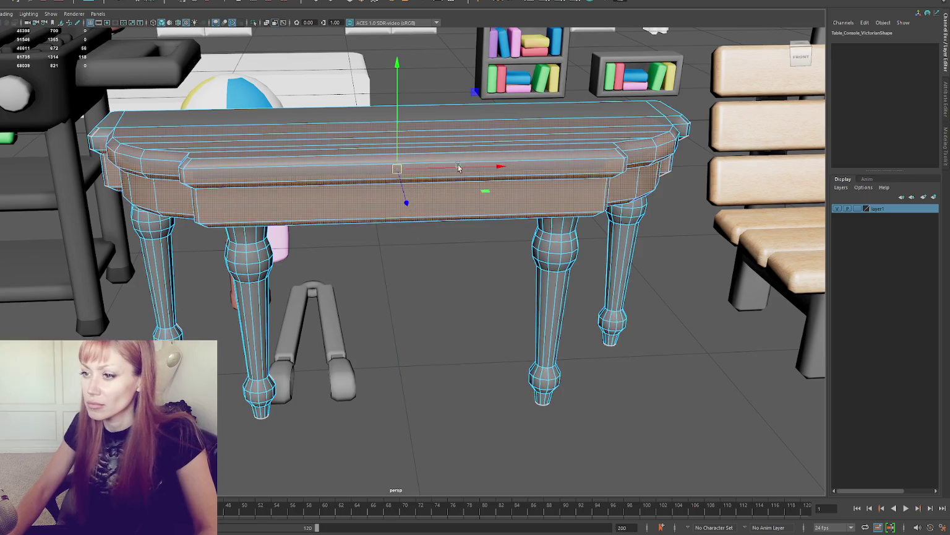
mouse_move(548, 57)
alt+mouse_down()
mouse_move(535, 148)
mouse_move(525, 4)
alt+mouse_up()
key(ctrl+1)
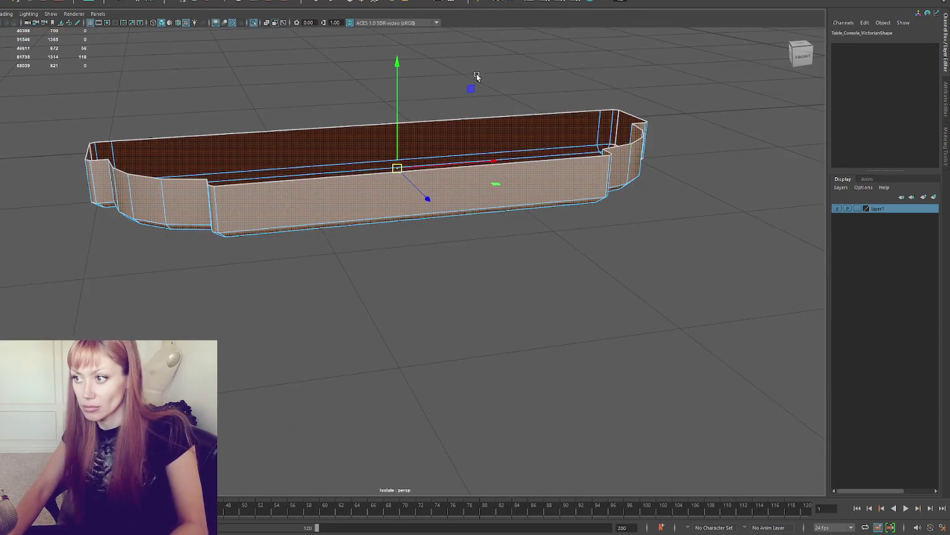
key(ctrl+1)
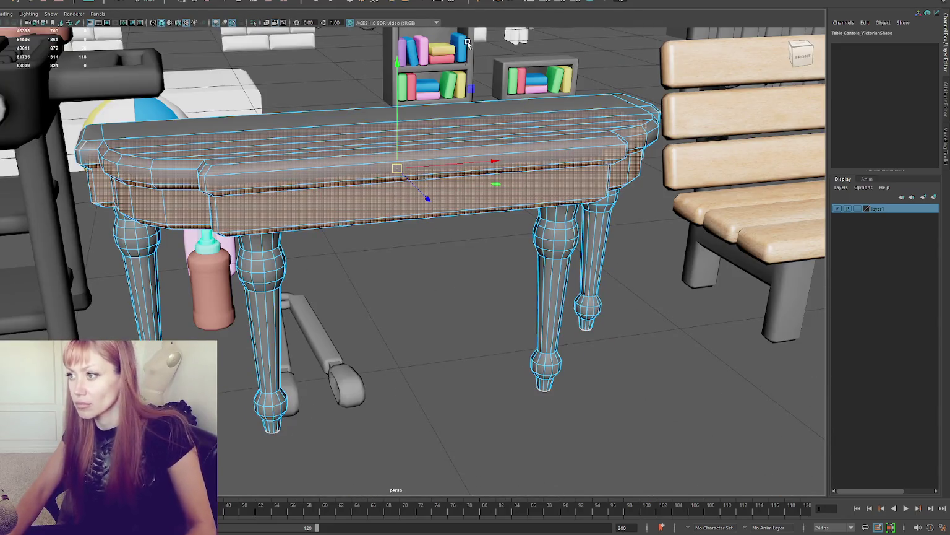
mouse_move(560, 141)
alt+mouse_down()
mouse_move(547, 140)
mouse_move(541, 184)
alt+mouse_up()
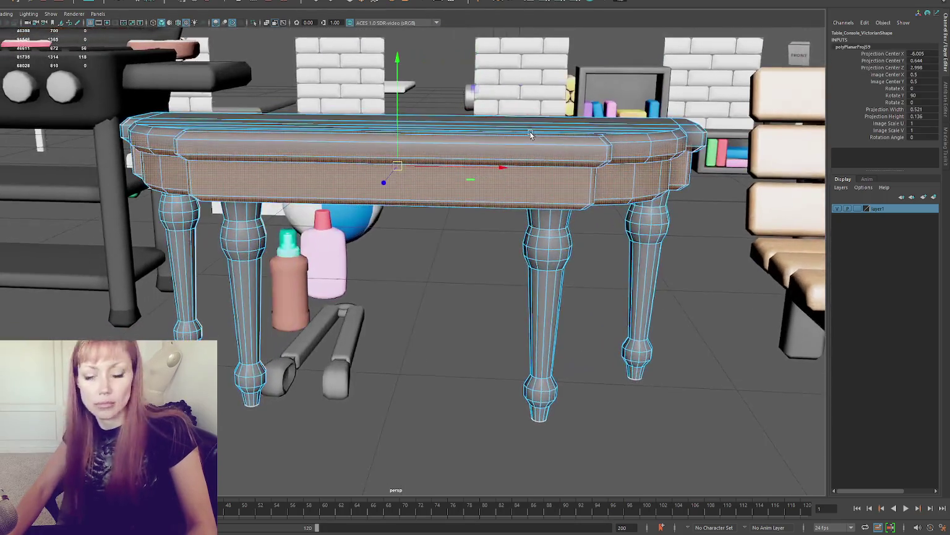
Step: Project flat UVs onto the apron and table-top band faces and sew the top seam
click(585, 184)
key(shift+period)
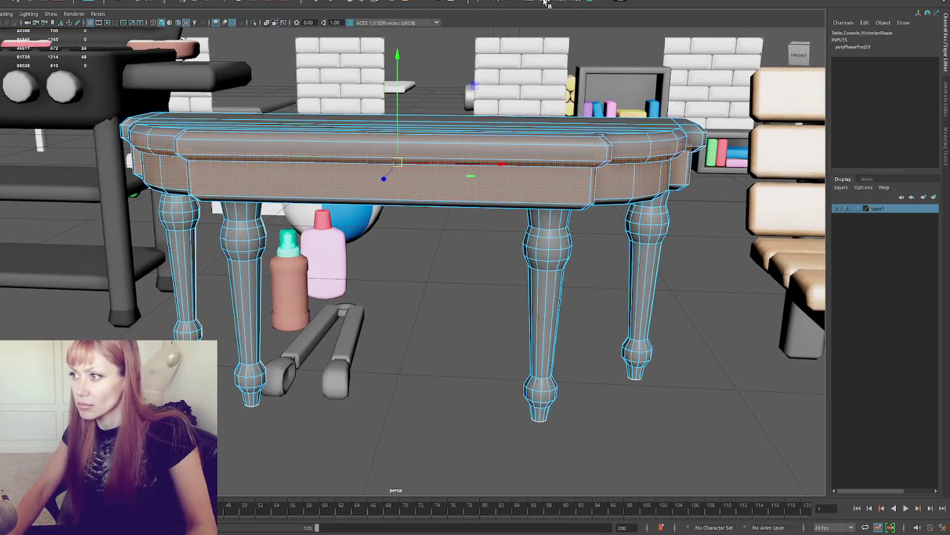
click(550, 4)
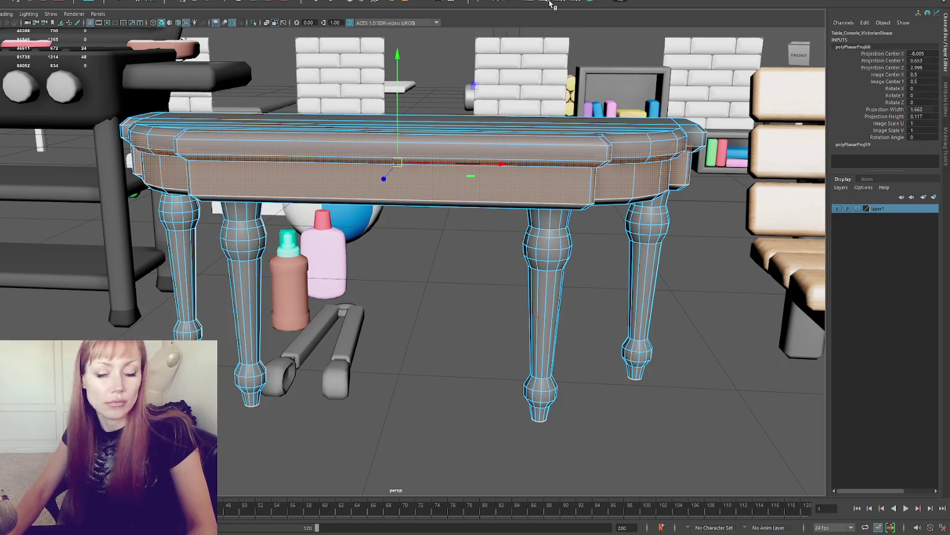
click(477, 127)
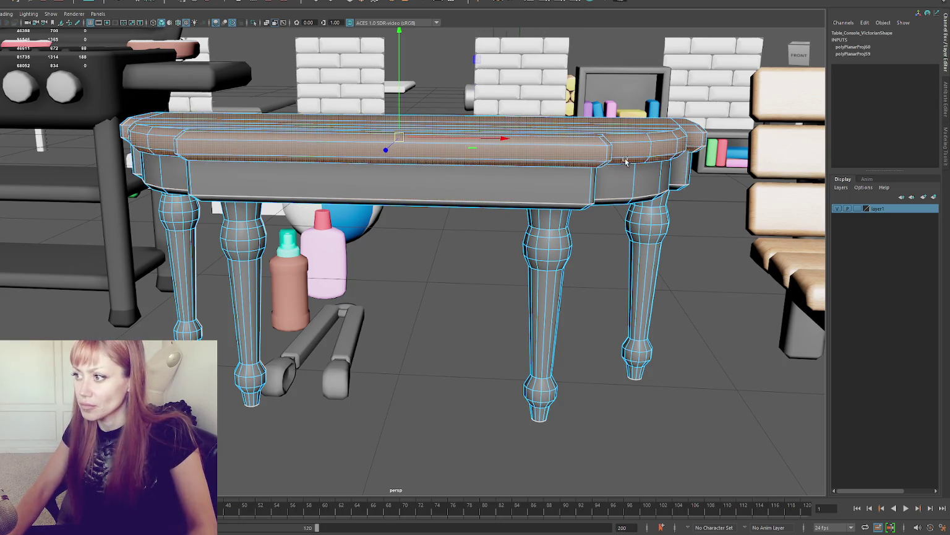
click(576, 3)
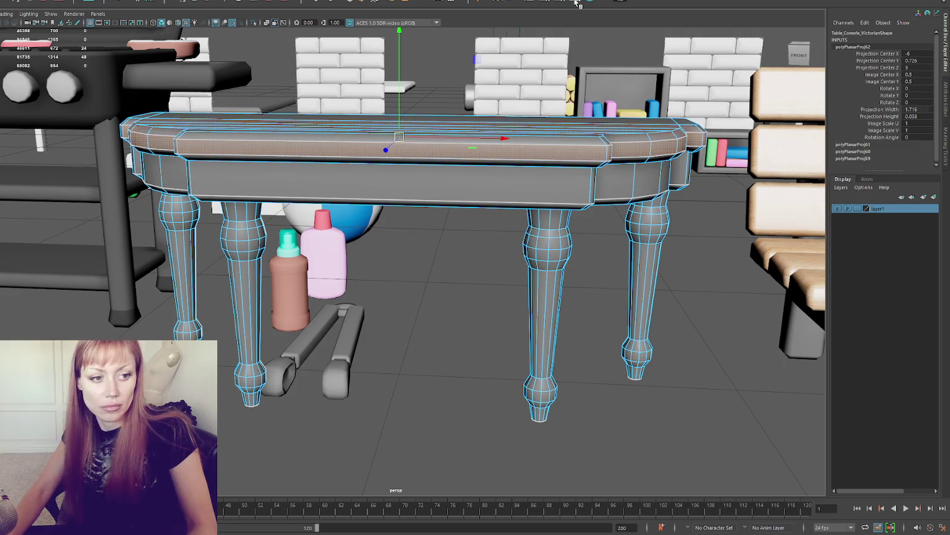
click(533, 154)
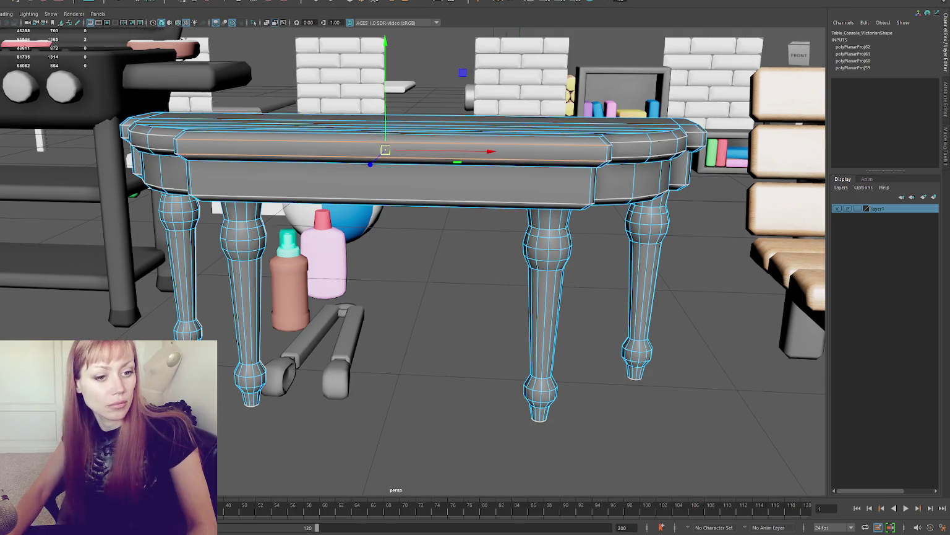
click(576, 3)
Step: Select the leg faces, grow the selection to the whole table, then return to object mode
click(178, 180)
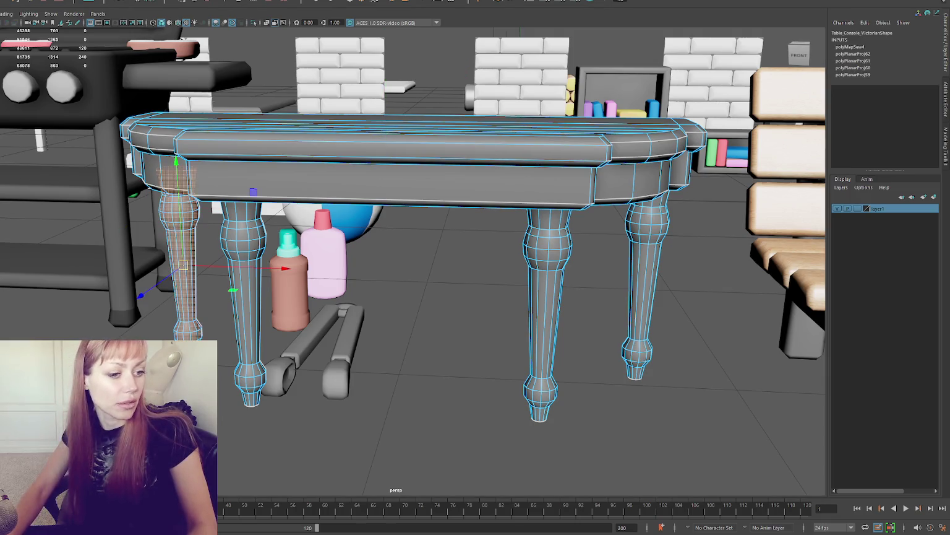
key(ctrl+shift+a)
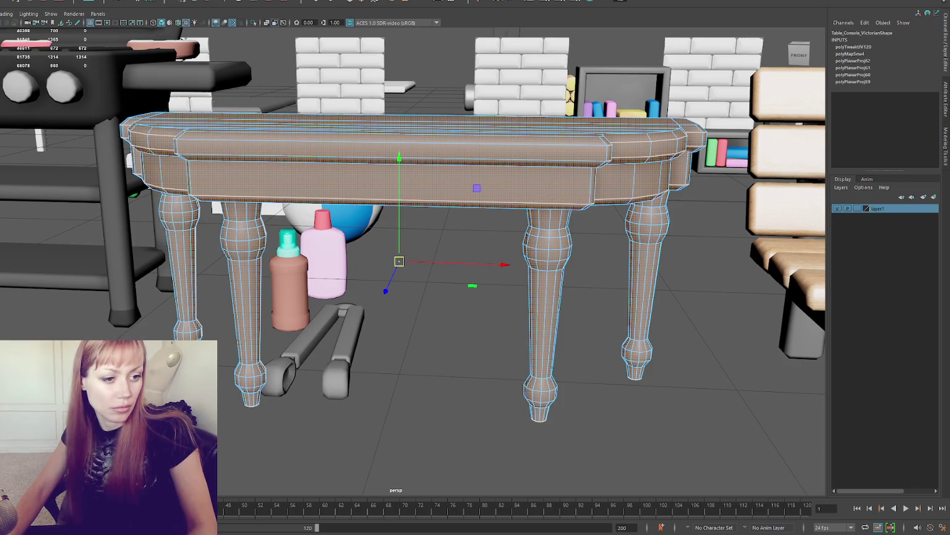
click(712, 433)
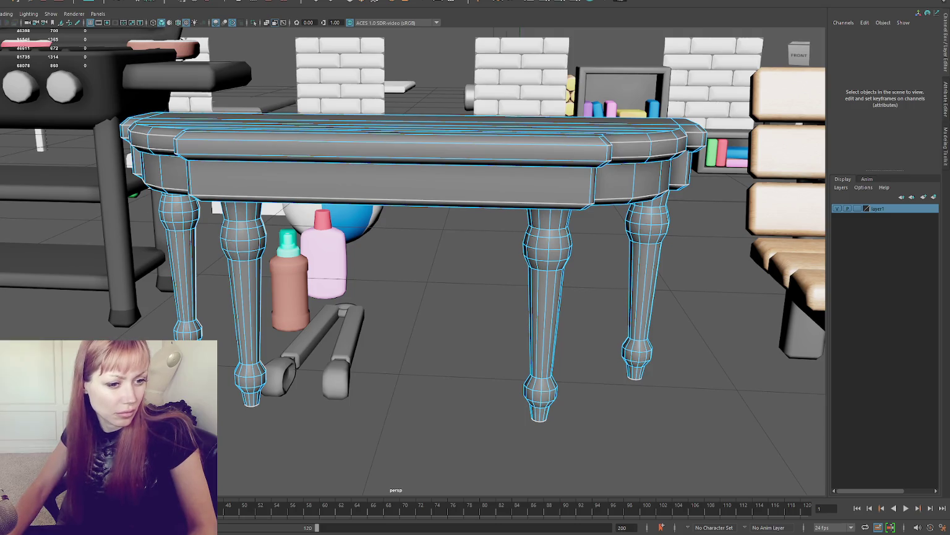
key(F8)
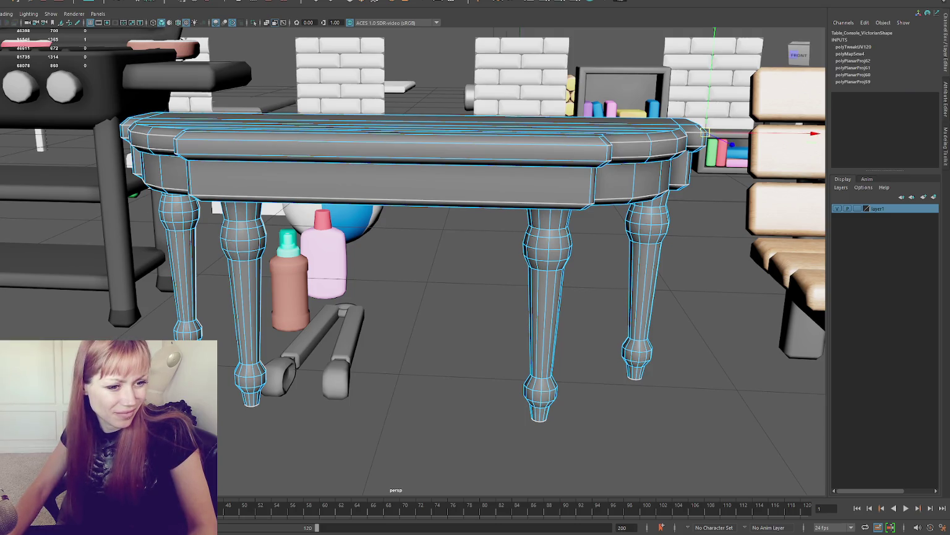
click(697, 141)
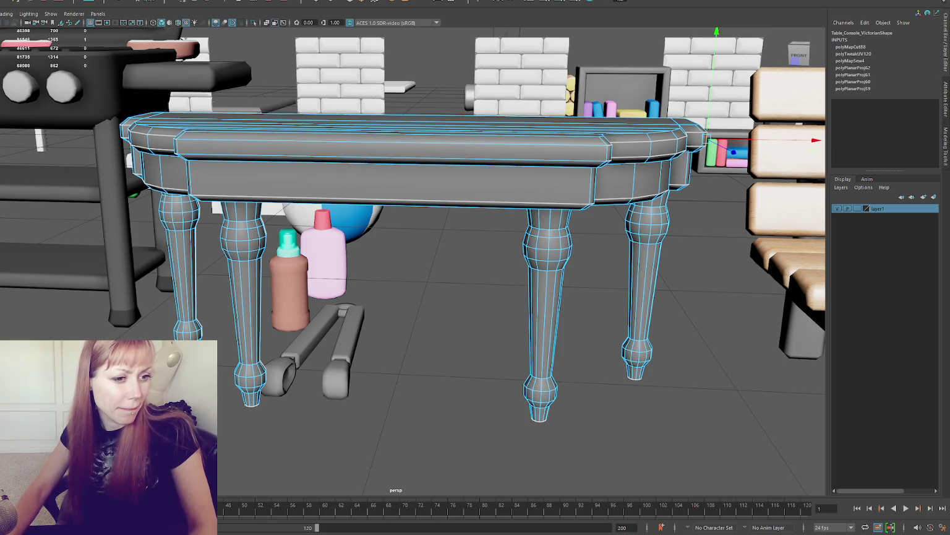
Step: Lay out and move the table-top and apron UVs, then select all four legs
click(396, 142)
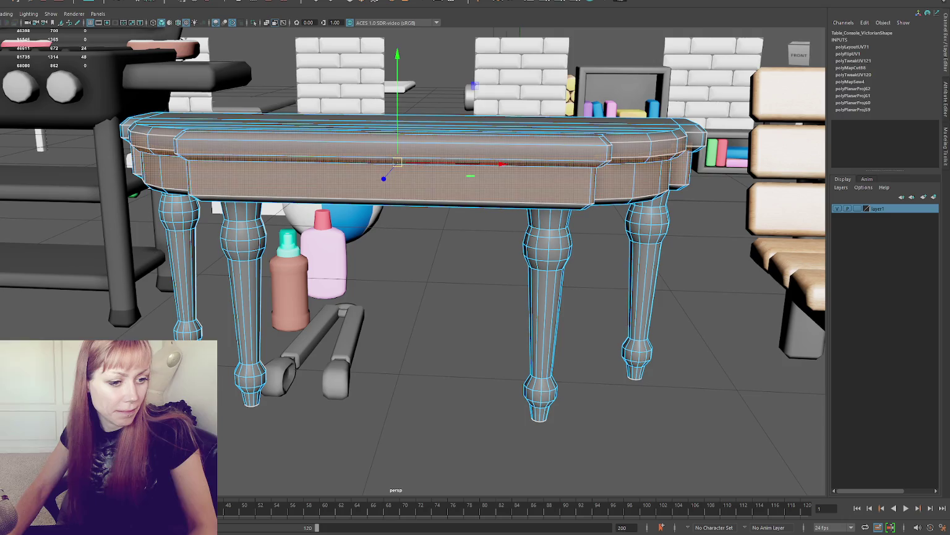
click(396, 179)
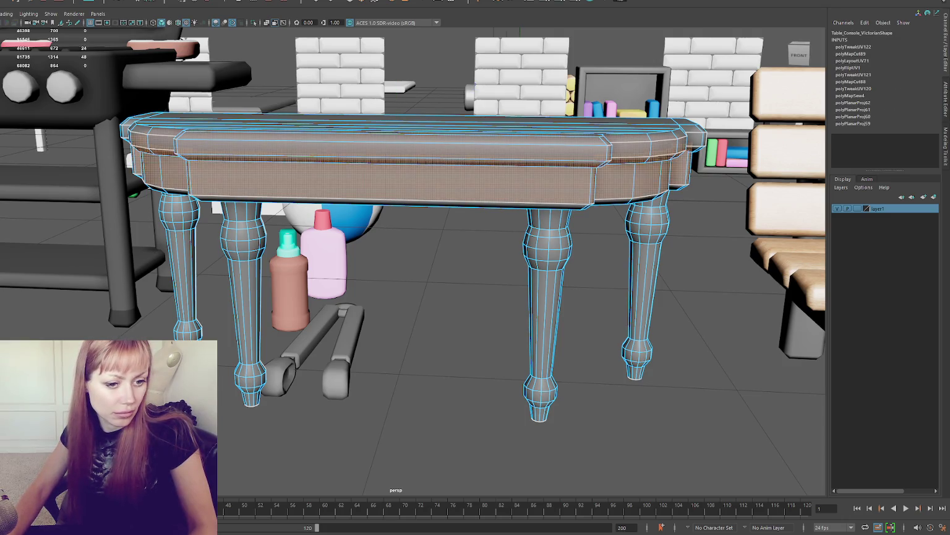
click(548, 310)
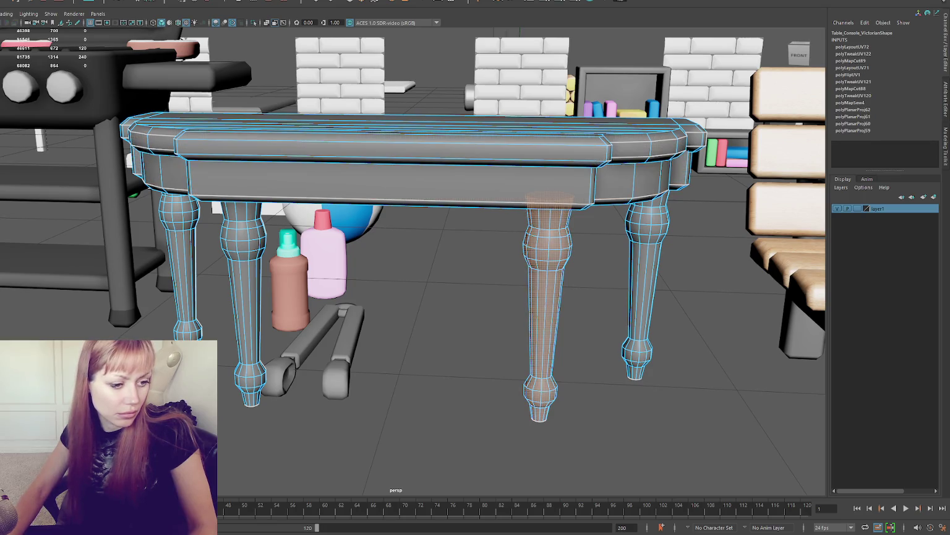
click(389, 181)
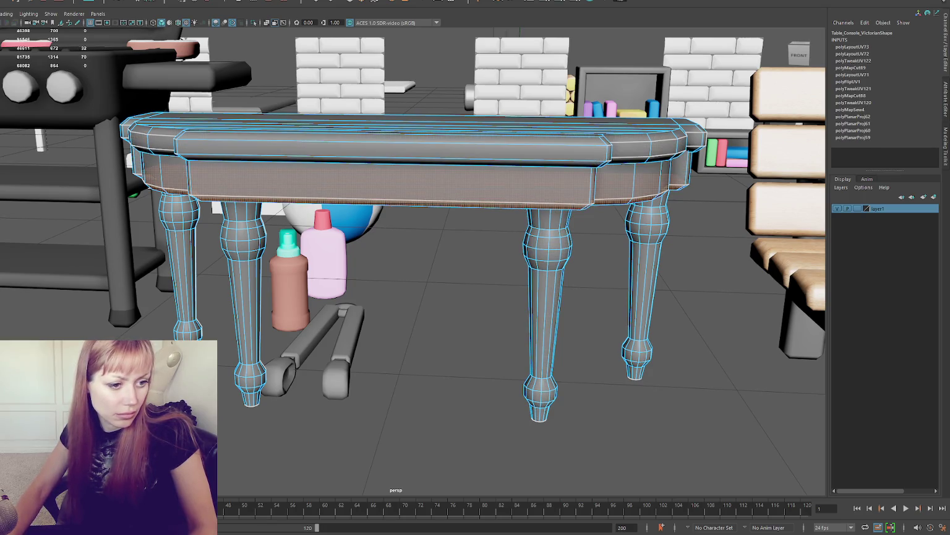
key(w)
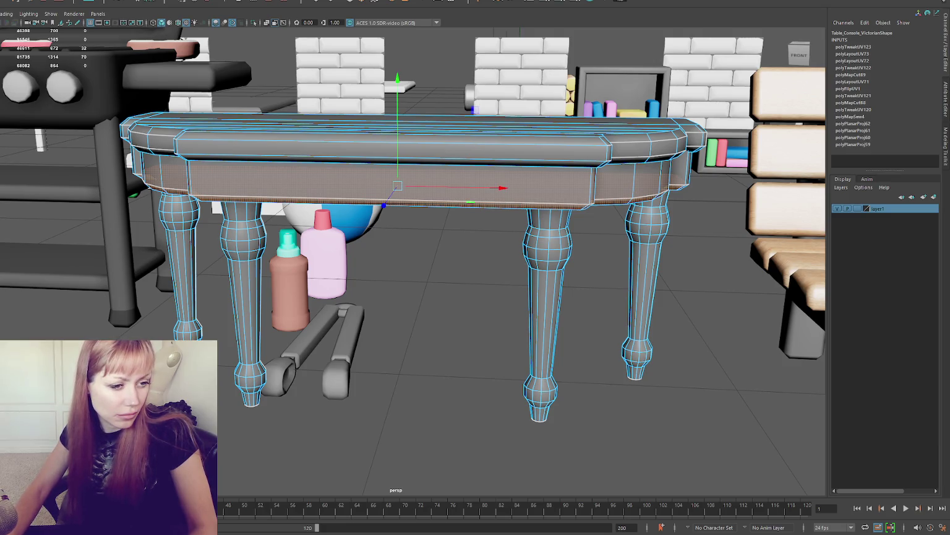
click(396, 173)
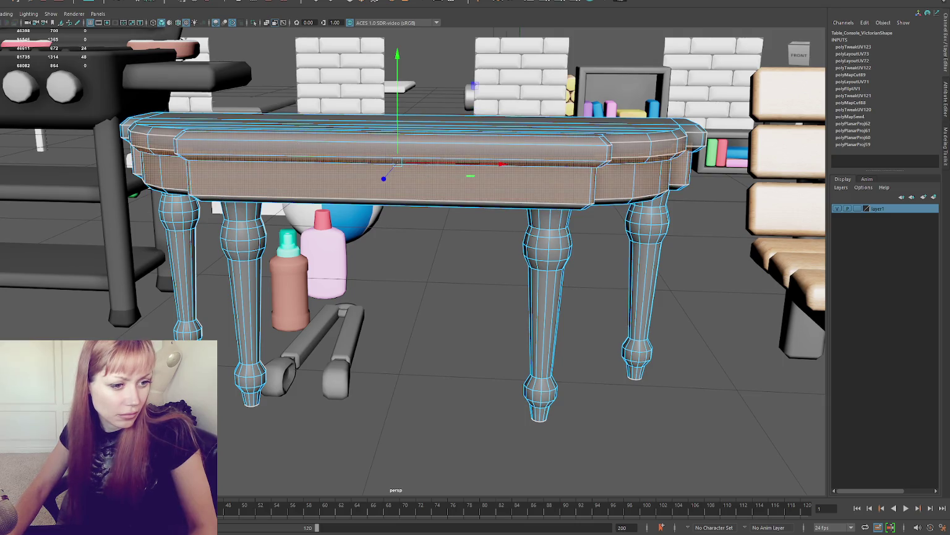
drag(142, 248, 680, 384)
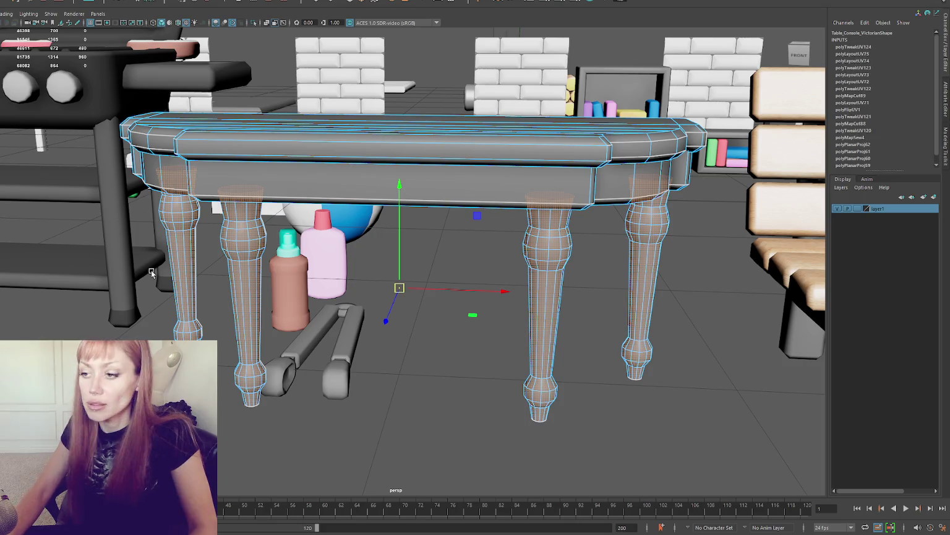
key(F8)
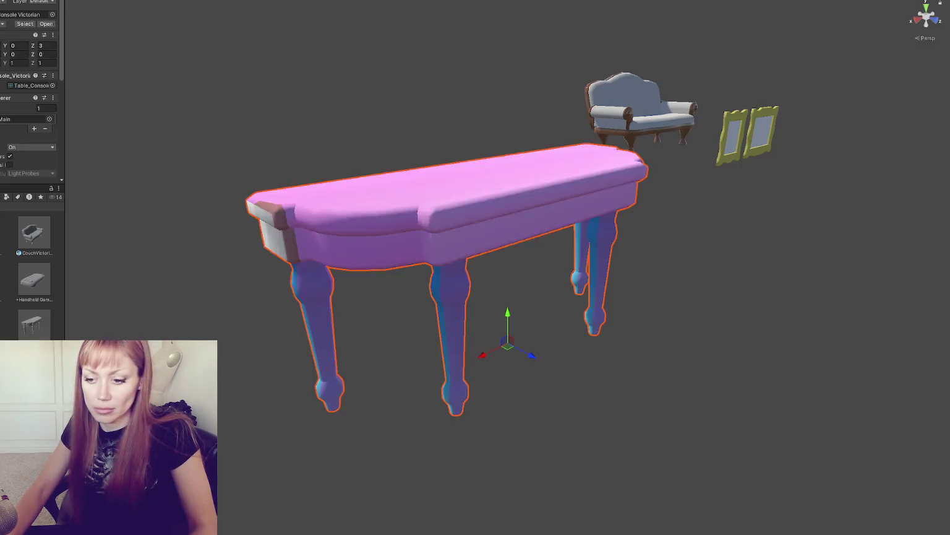
Step: Drag the Wood Dark material onto the console table in the Scene view
scroll(31, 278, down, 5)
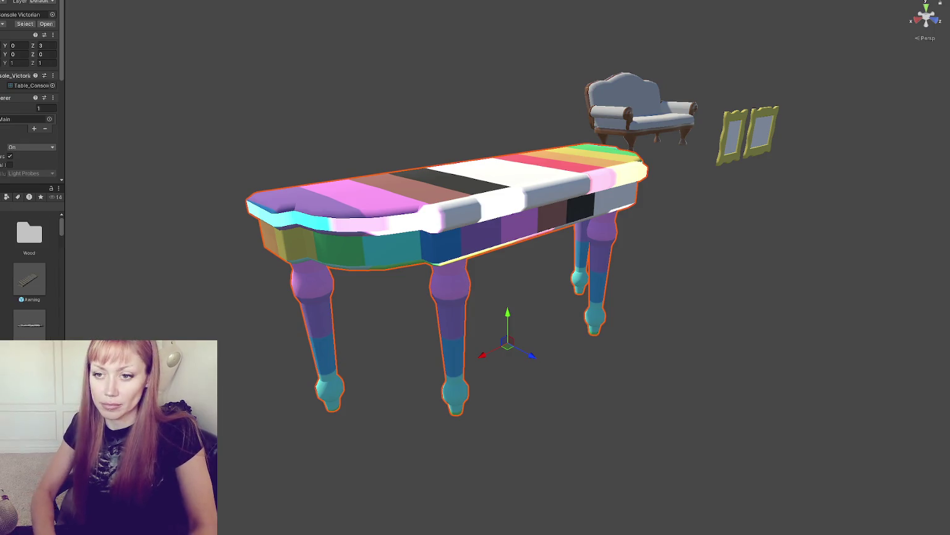
mouse_move(29, 325)
mouse_down()
mouse_move(445, 191)
mouse_move(507, 149)
mouse_move(527, 224)
mouse_move(551, 248)
mouse_move(530, 123)
mouse_move(520, 223)
mouse_up()
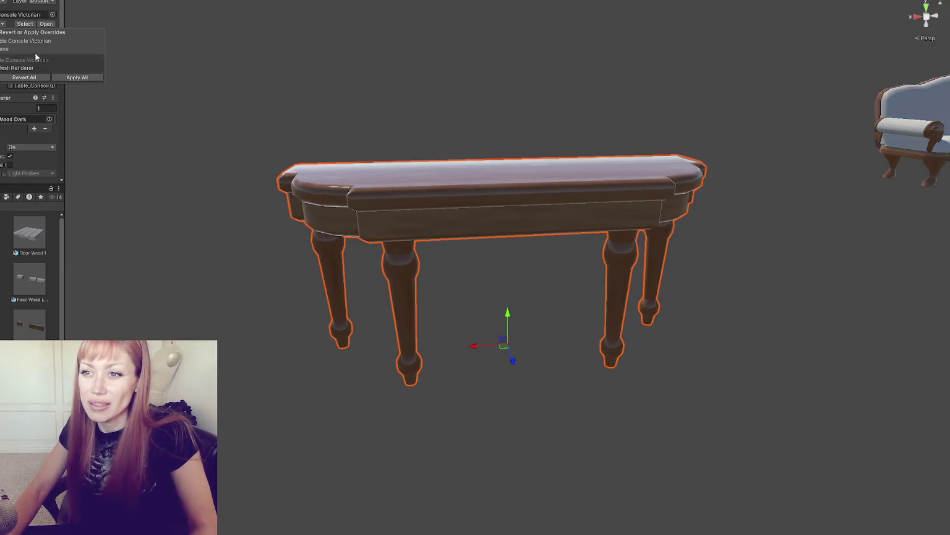
Step: Apply the table's prefab overrides, give the frames the brown glossy material, and apply their overrides
click(935, 180)
mouse_move(934, 179)
mouse_down()
mouse_move(346, 149)
mouse_move(467, 113)
mouse_move(414, 138)
mouse_move(442, 130)
mouse_move(429, 133)
mouse_up()
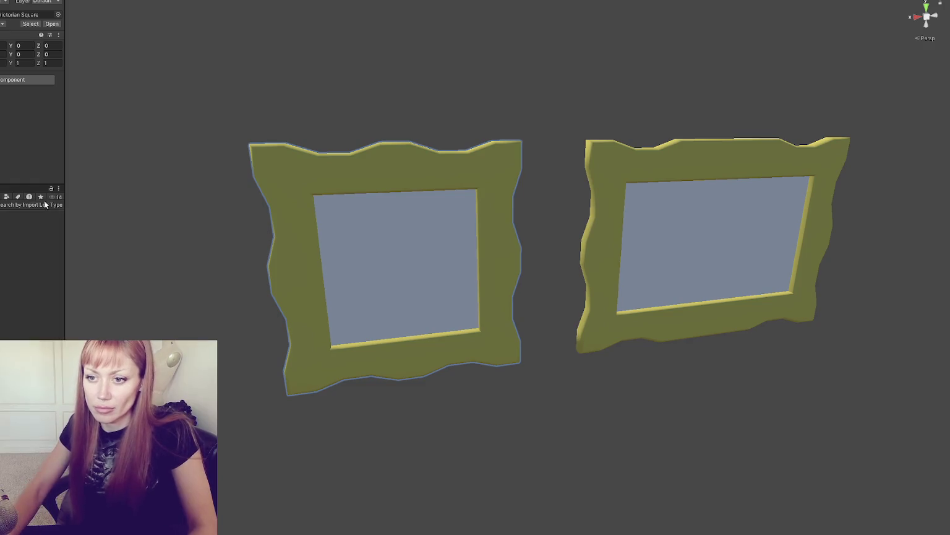
mouse_move(29, 232)
mouse_down()
mouse_move(311, 170)
mouse_move(686, 146)
mouse_move(791, 211)
mouse_move(681, 162)
mouse_up()
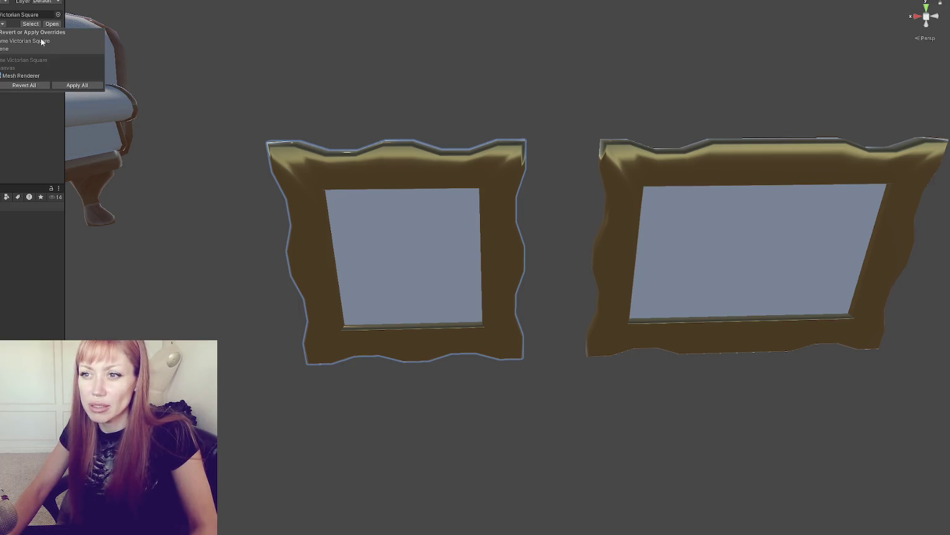
click(3, 23)
click(76, 85)
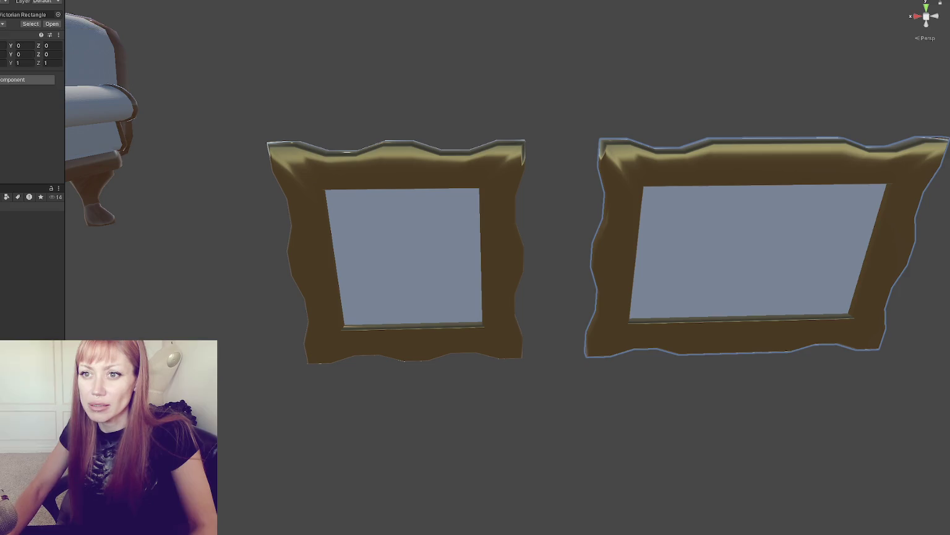
Step: Select the couch and frame it in the view
click(105, 136)
key(f)
scroll(411, 175, up, 2)
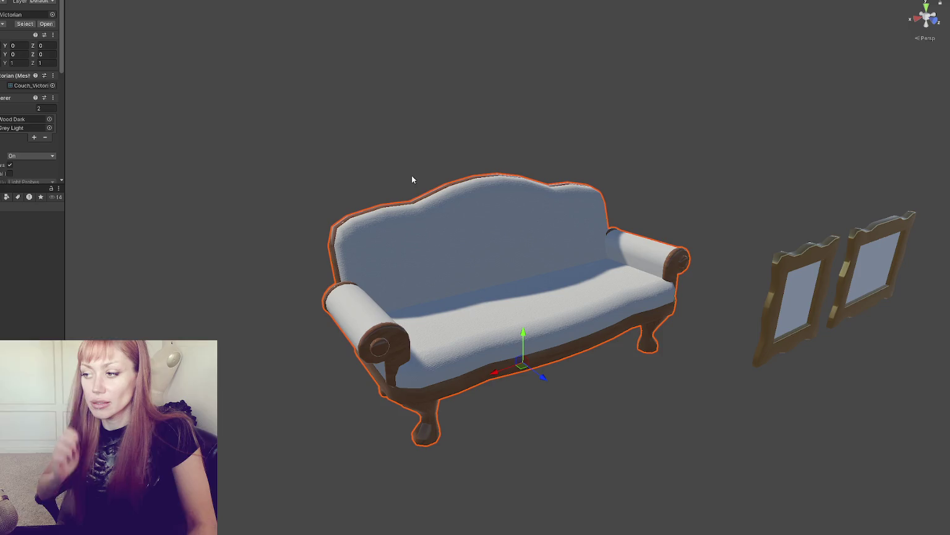
Step: Place the pink Teddybear in front of the couch, then select the small full bookshelf
scroll(724, 236, down, 2)
scroll(681, 223, down, 5)
mouse_move(636, 237)
mouse_down()
mouse_move(566, 198)
mouse_move(506, 198)
mouse_move(441, 231)
mouse_up()
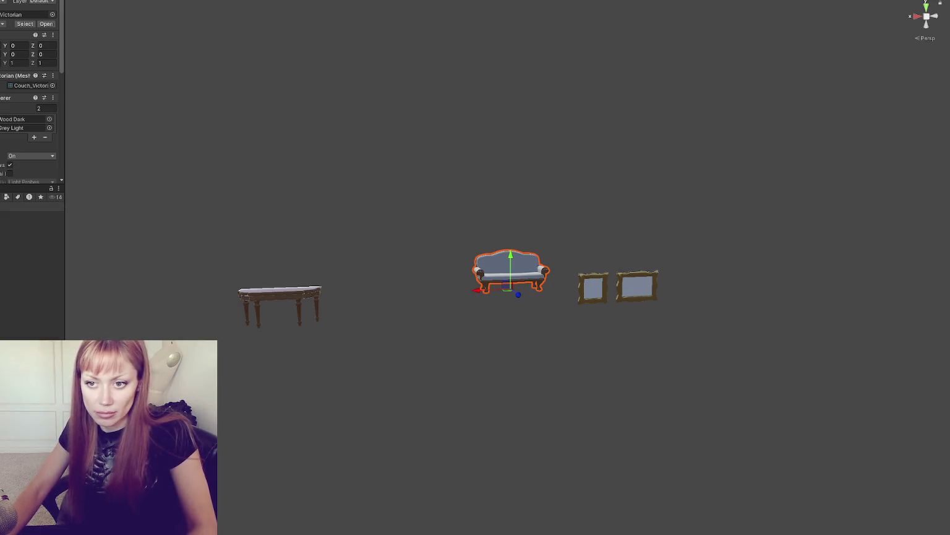
click(9, 232)
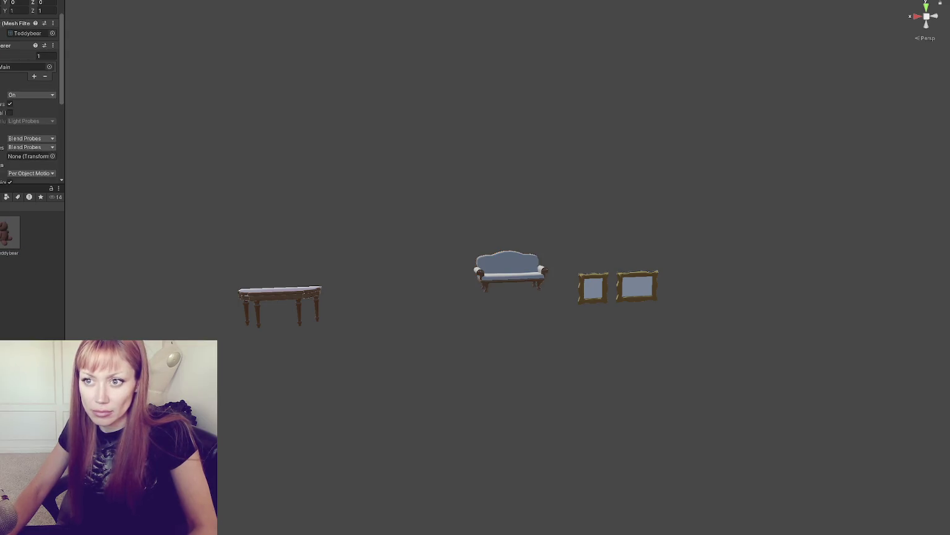
key(f)
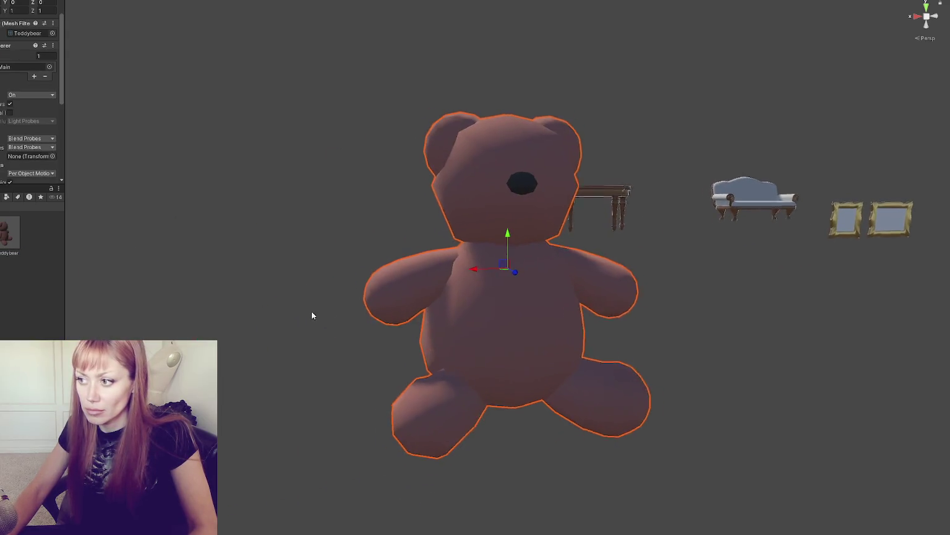
mouse_move(454, 248)
mouse_down()
mouse_move(390, 229)
mouse_move(383, 214)
mouse_move(704, 212)
mouse_up()
key(f)
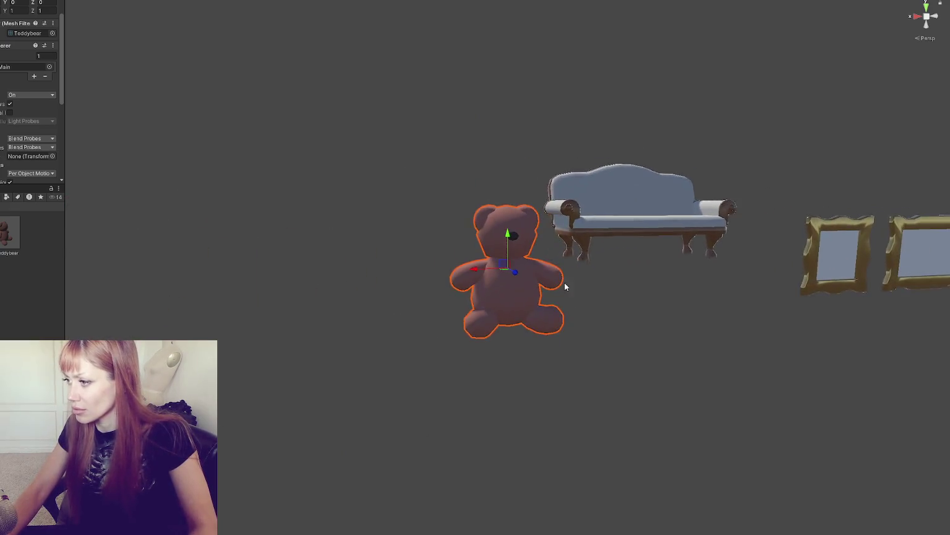
scroll(565, 283, down, 5)
mouse_move(557, 297)
mouse_down()
mouse_move(543, 314)
mouse_move(538, 303)
mouse_up()
drag(265, 259, 265, 244)
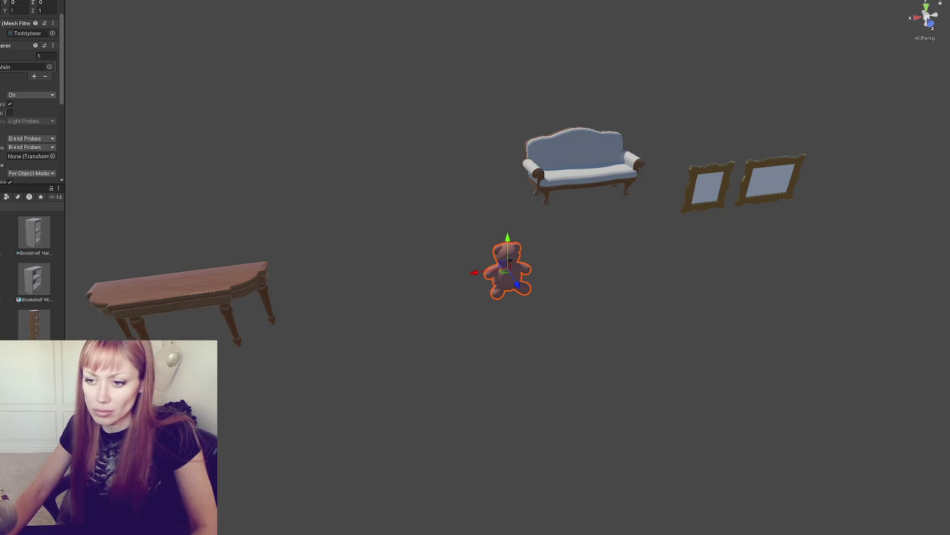
click(580, 193)
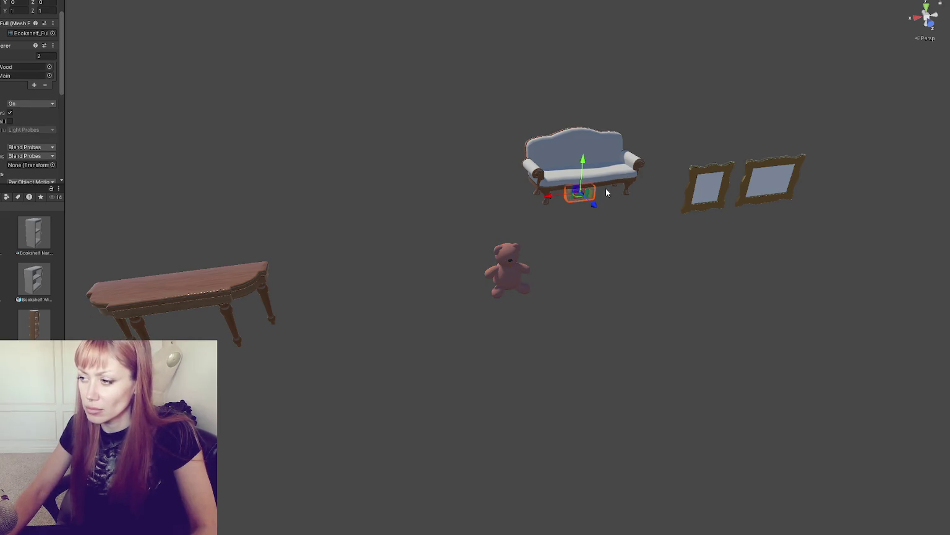
Step: Move Bookshelf_Full left and add Bookshelf_Tall_Full to the left of the couch
mouse_move(555, 198)
mouse_down()
mouse_move(463, 202)
mouse_move(564, 208)
mouse_move(535, 218)
mouse_move(675, 262)
mouse_move(848, 257)
mouse_move(693, 261)
mouse_up()
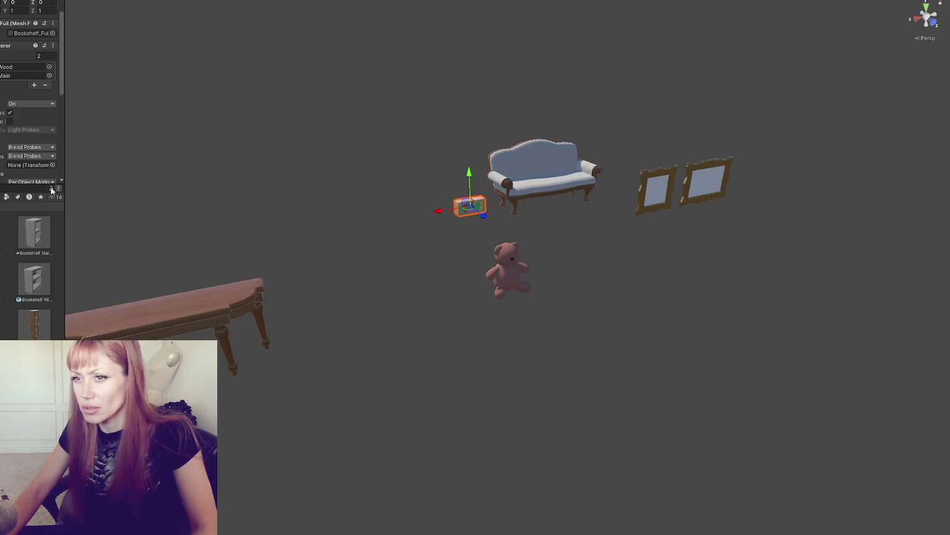
mouse_move(34, 323)
mouse_down()
mouse_move(543, 208)
mouse_move(414, 208)
mouse_move(395, 221)
mouse_up()
drag(427, 187, 427, 169)
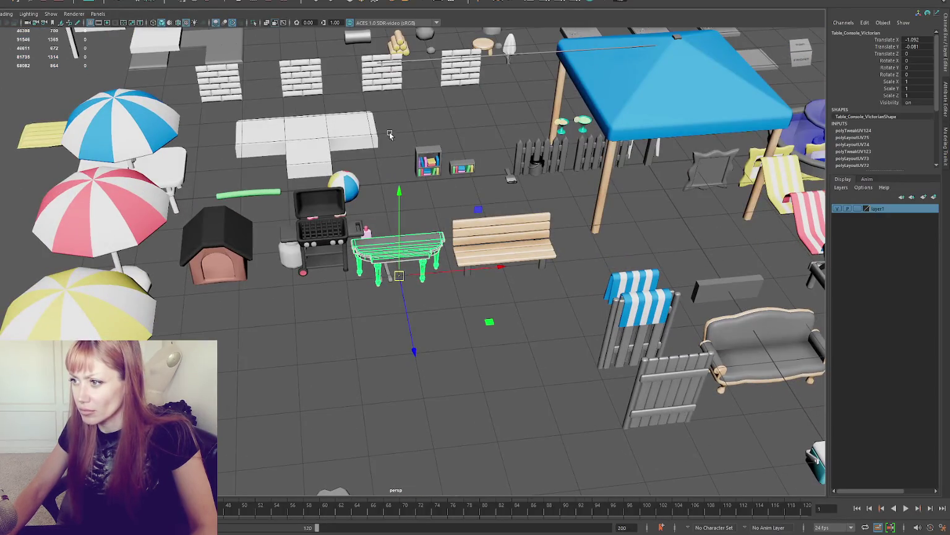
Step: Pull both bookshelves forward, reset their depth position, and scale them up uniformly
mouse_move(389, 132)
mouse_down()
mouse_move(474, 185)
mouse_move(478, 319)
mouse_move(106, 48)
mouse_up()
click(149, 5)
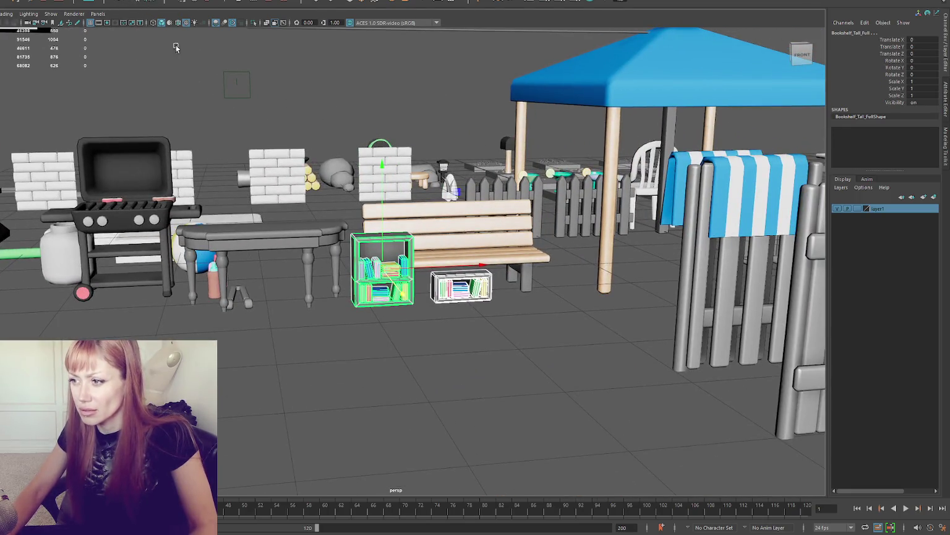
key(r)
mouse_move(414, 276)
mouse_down()
mouse_move(425, 260)
mouse_move(332, 287)
mouse_up()
key(w)
Step: Slide the small bookshelf right and adjust the rotation and position of both bookshelves
click(388, 295)
drag(388, 295, 427, 296)
key(e)
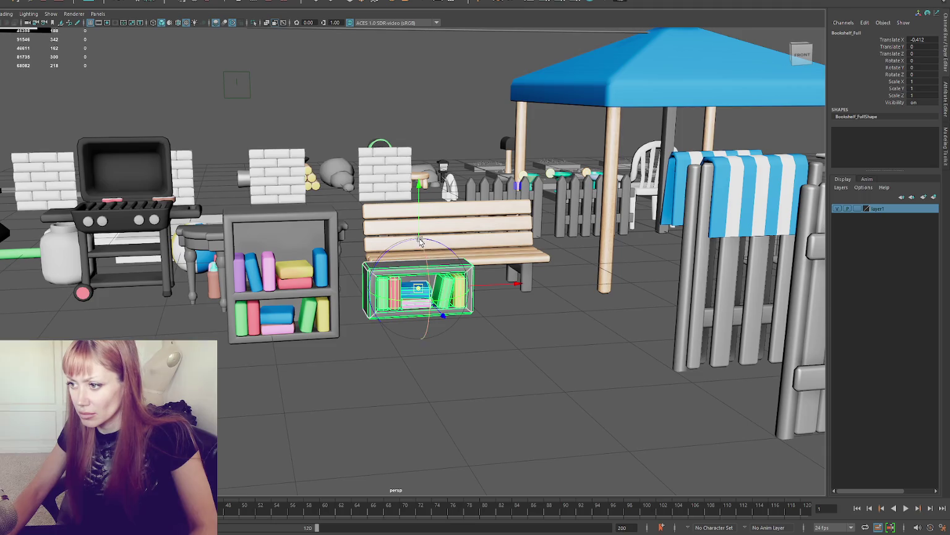
click(296, 260)
key(e)
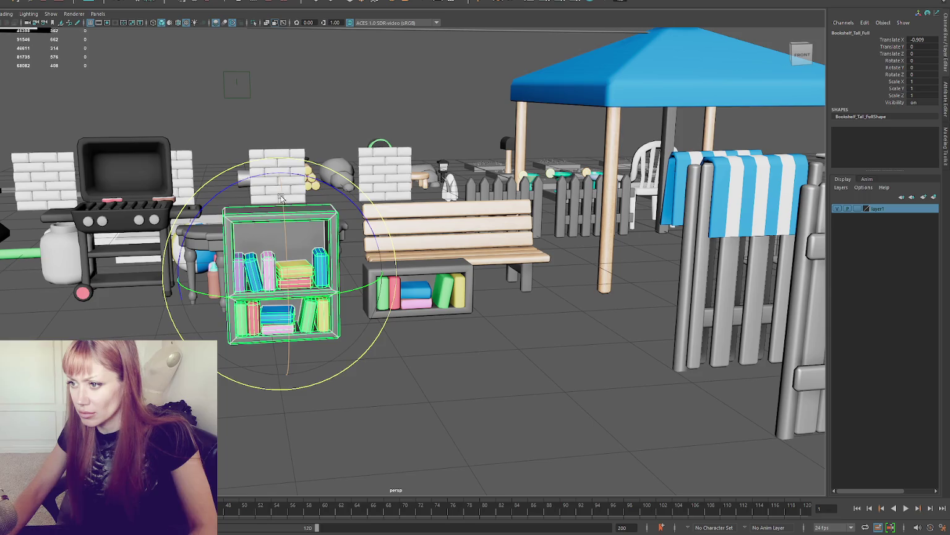
key(w)
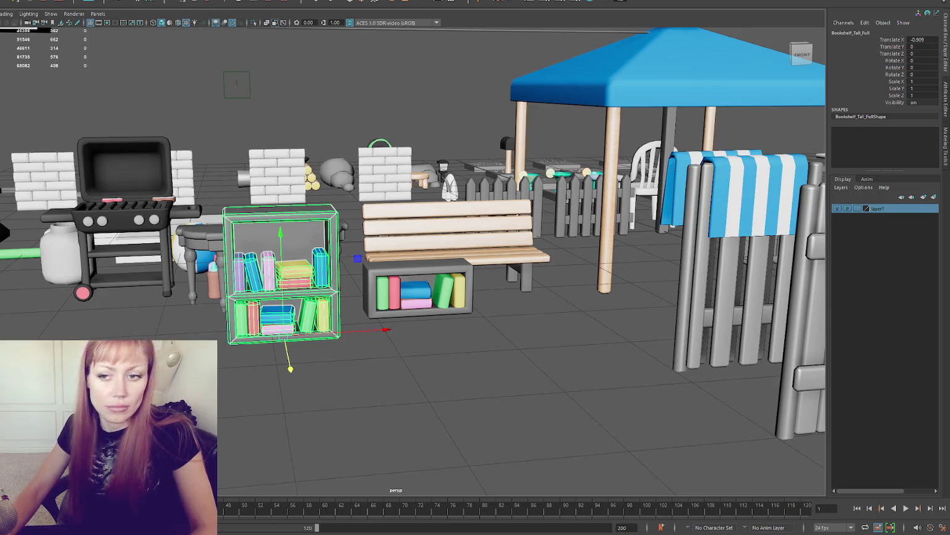
click(398, 281)
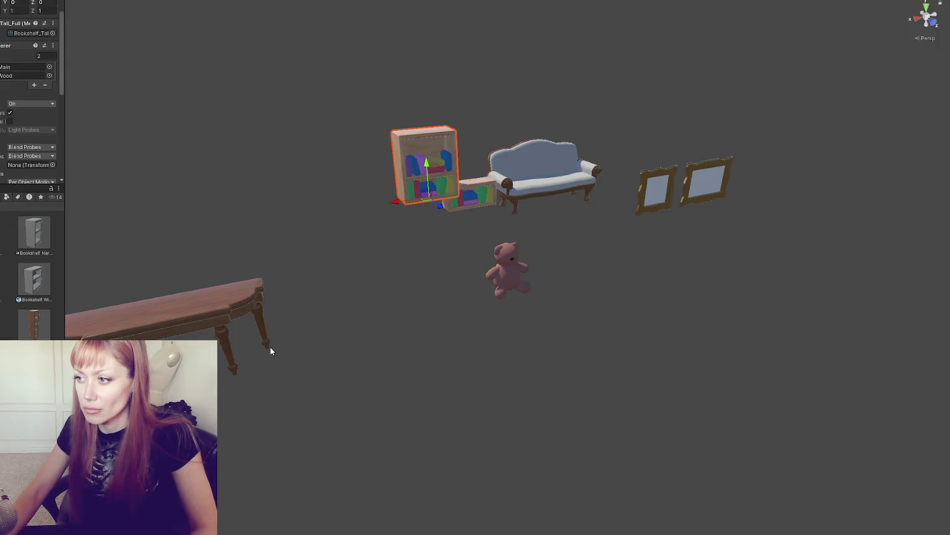
mouse_move(271, 351)
mouse_down()
mouse_move(681, 279)
mouse_move(600, 303)
mouse_move(622, 303)
mouse_up()
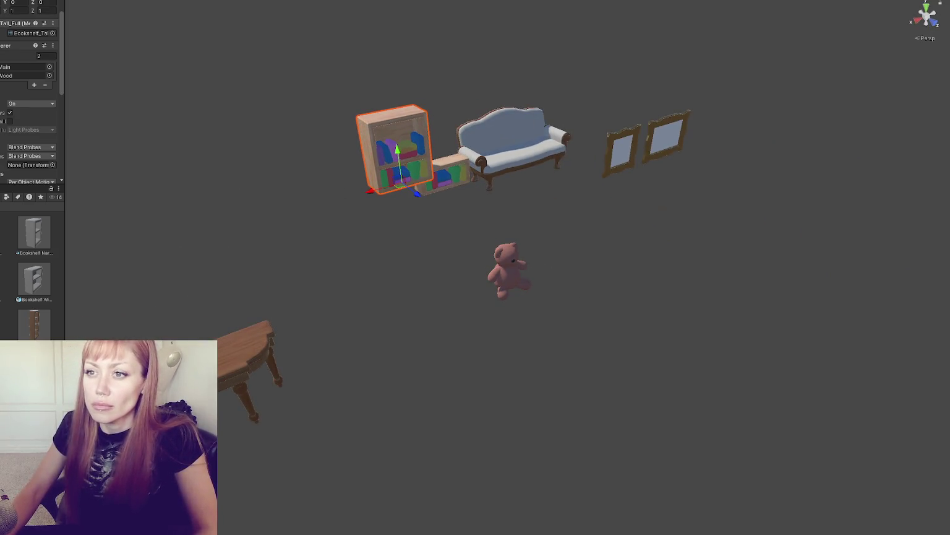
scroll(25, 92, up, 3)
click(4, 25)
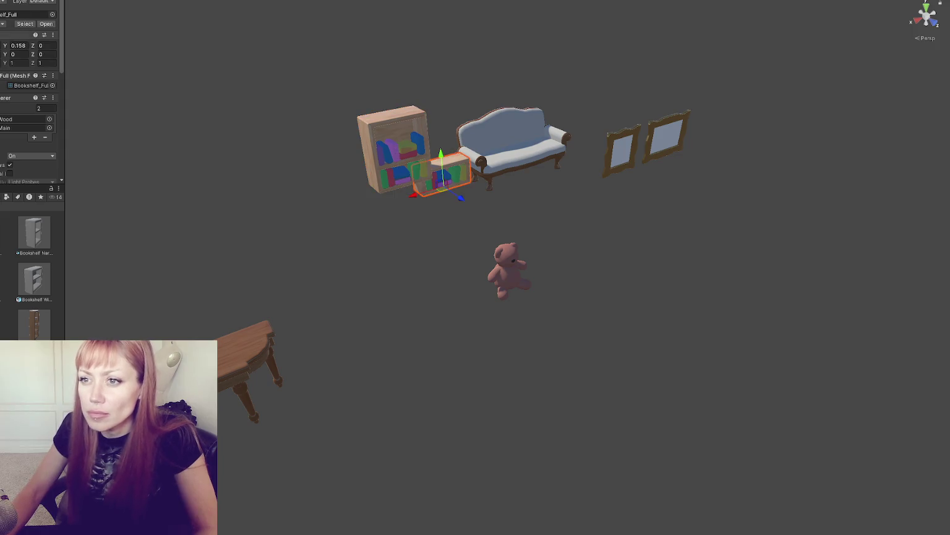
click(158, 212)
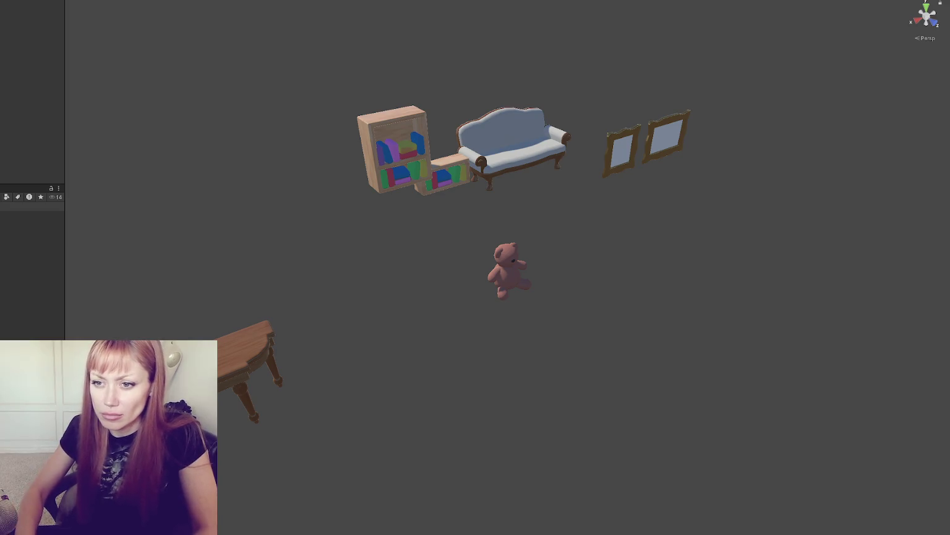
Step: Place Paint_Brush and Paint_Can in front of the sofa, the can beside the small bookshelf
drag(377, 226, 503, 193)
key(f)
scroll(492, 223, down, 5)
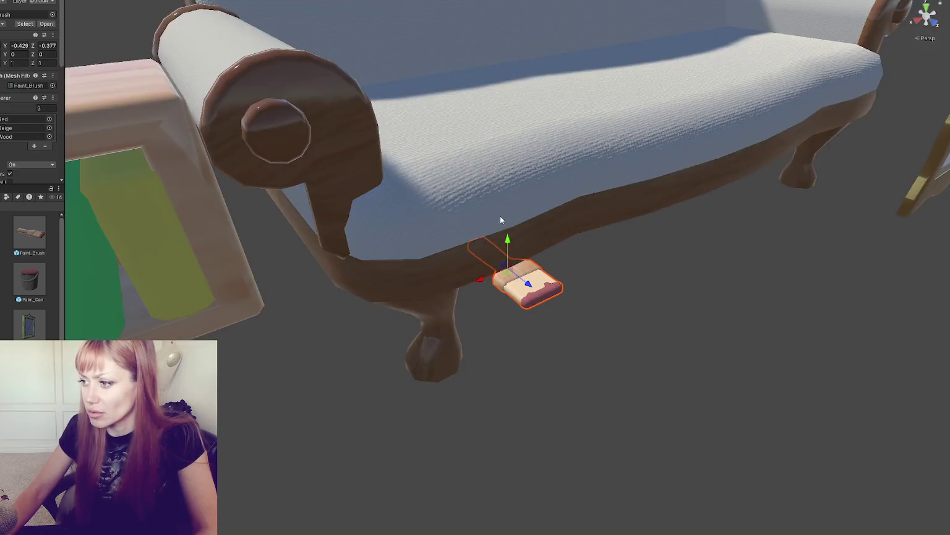
drag(527, 286, 579, 330)
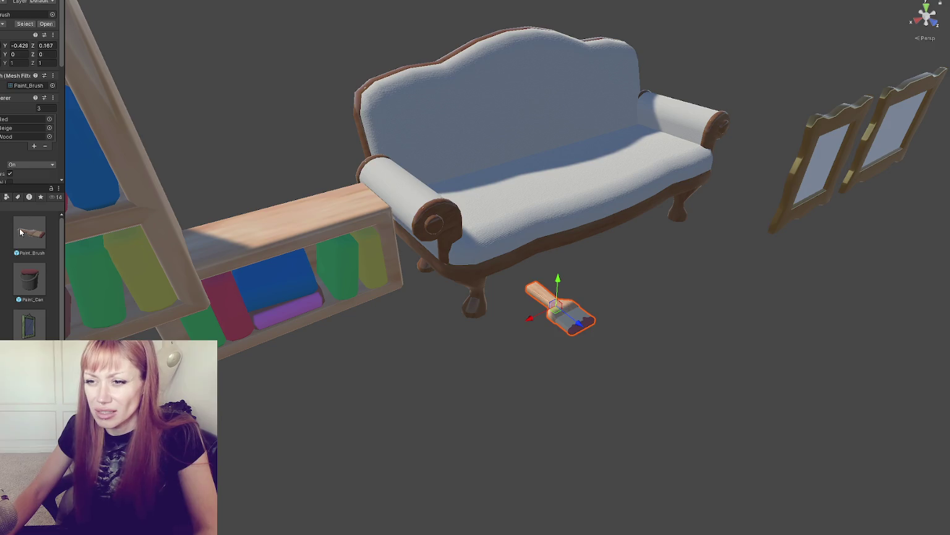
mouse_move(20, 282)
mouse_down()
mouse_move(486, 328)
mouse_move(426, 296)
mouse_move(488, 303)
mouse_move(432, 256)
mouse_up()
mouse_move(339, 217)
mouse_down()
mouse_move(263, 216)
mouse_move(347, 211)
mouse_up()
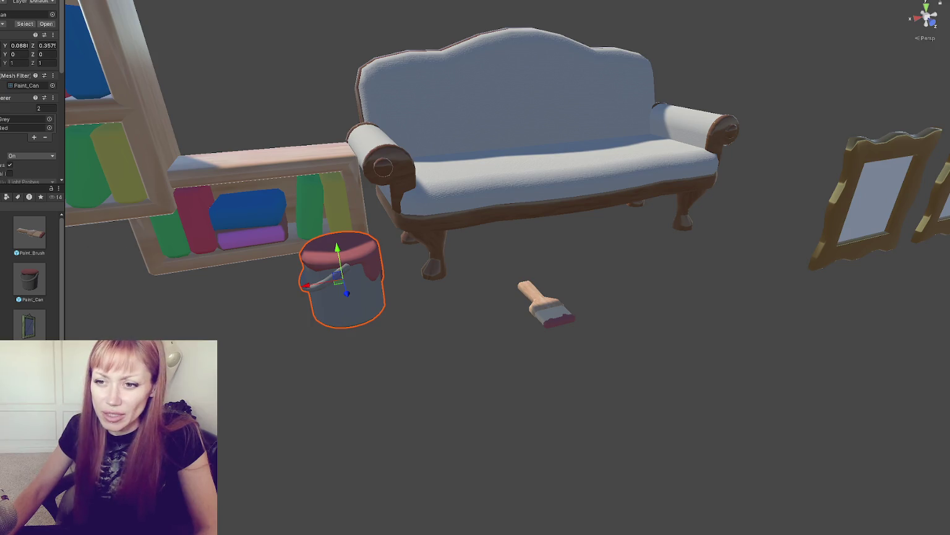
click(0, 216)
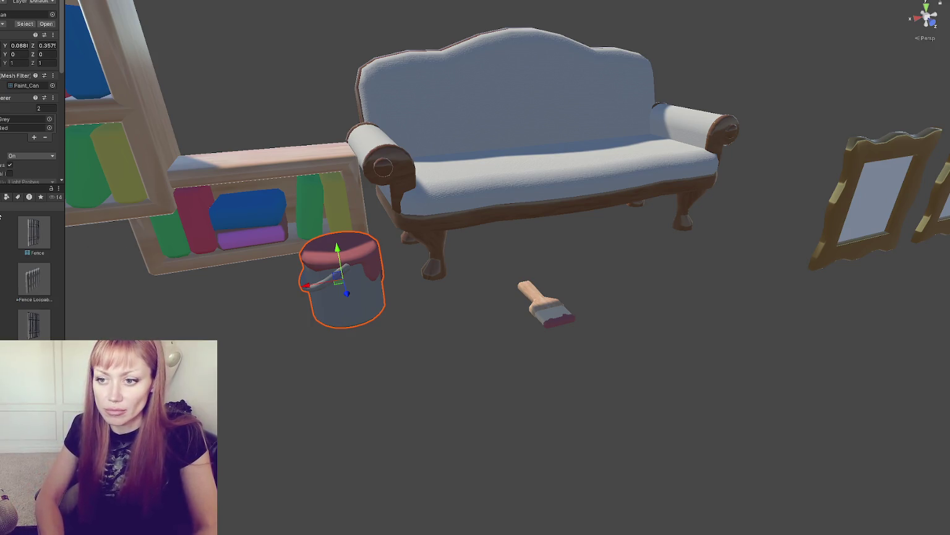
Step: Drag Fence Loopable and Fence into the scene in front of the bookshelf and sofa
mouse_move(34, 280)
mouse_down()
mouse_move(331, 323)
mouse_move(334, 284)
mouse_move(328, 320)
mouse_up()
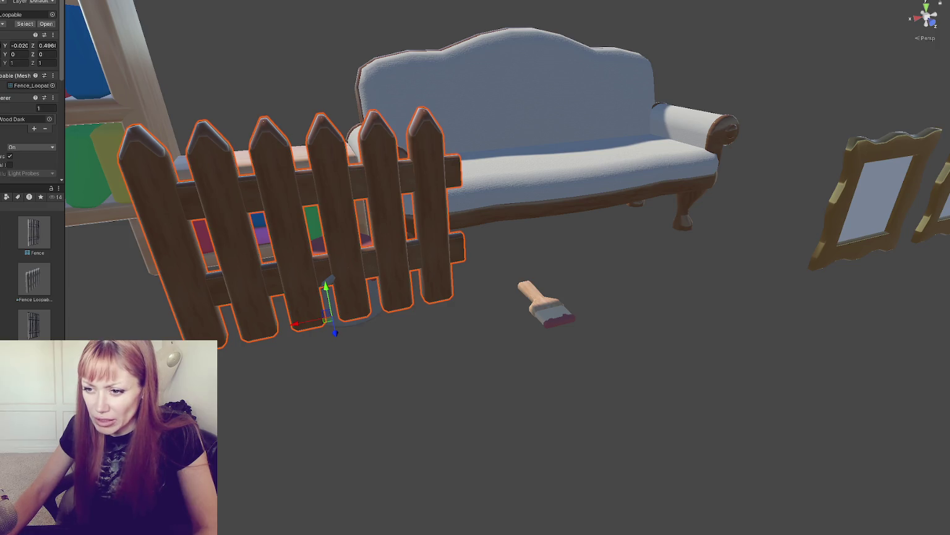
mouse_move(3, 290)
mouse_down()
mouse_move(475, 339)
mouse_move(404, 272)
mouse_up()
scroll(408, 237, down, 3)
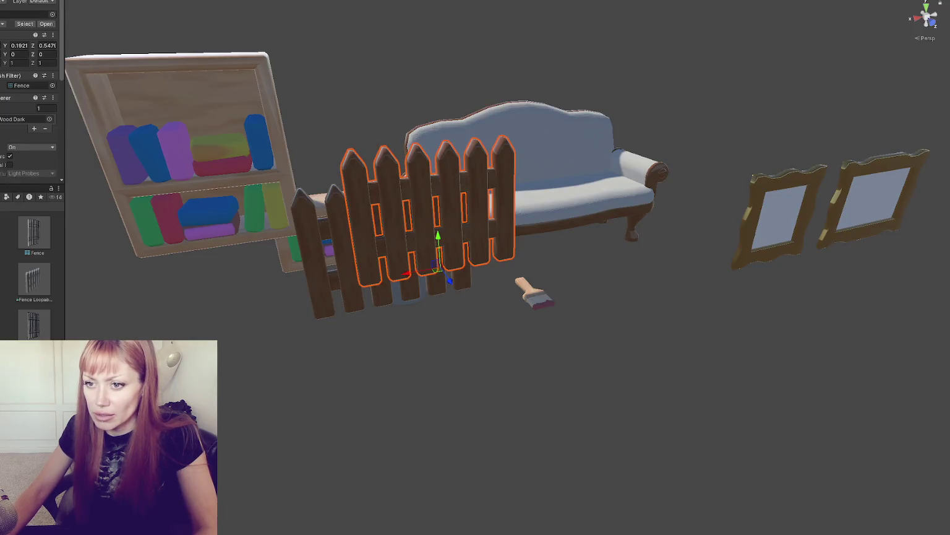
Step: Search for 'zebra', drop the Zebra_Carpet into the scene, then undo the placements
text(zebra)
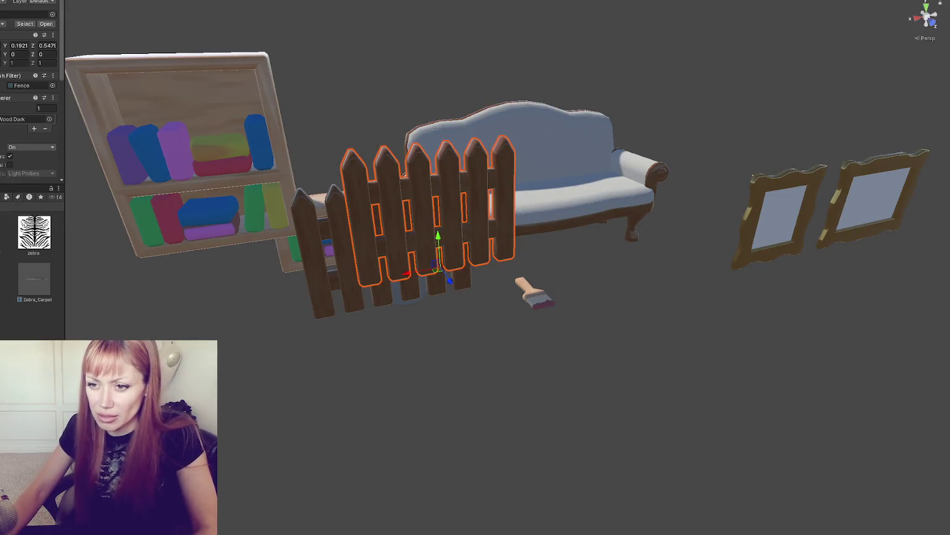
drag(115, 303, 531, 323)
key(ctrl+z)
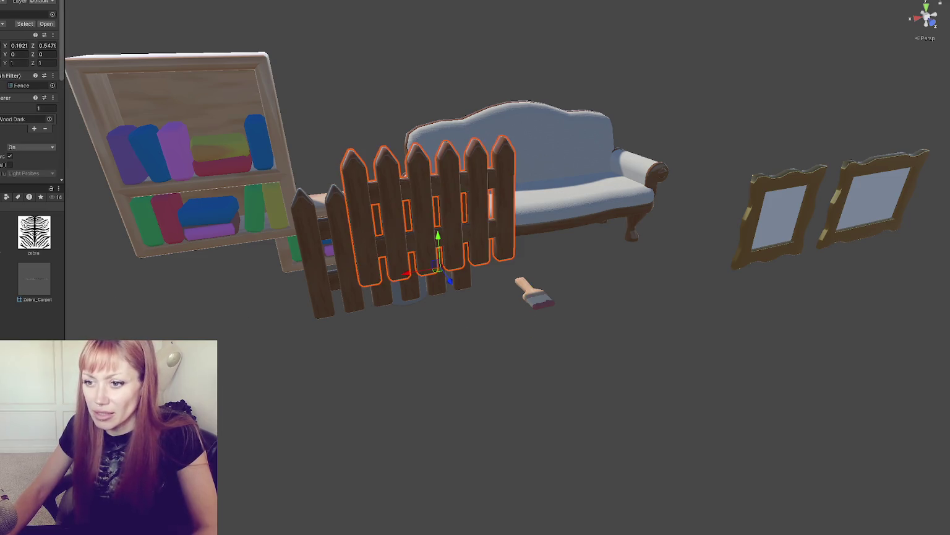
key(ctrl+z)
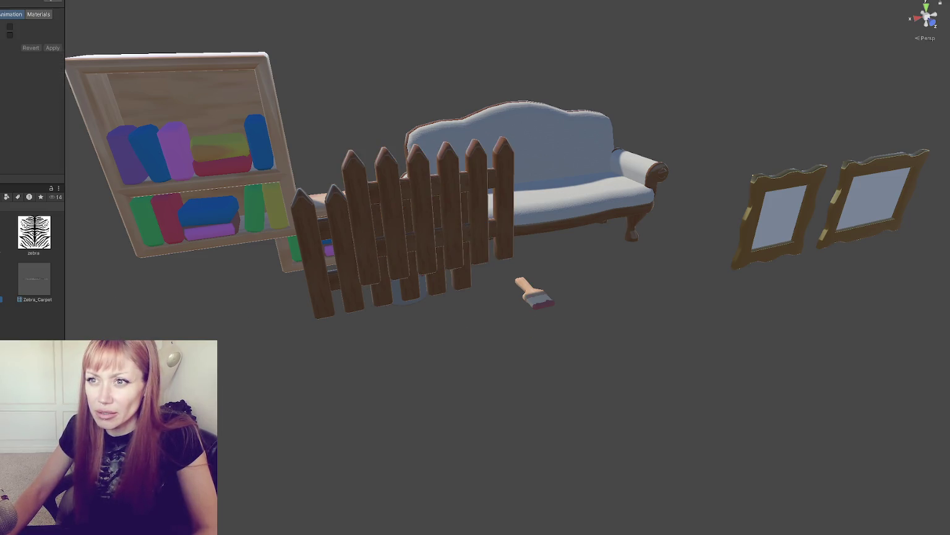
key(ctrl+z)
Step: Place the Zebra_Carpet with the Zebra Rug material, then box-select and delete all props
mouse_move(34, 278)
mouse_down()
mouse_move(446, 403)
mouse_move(572, 204)
mouse_move(570, 251)
mouse_up()
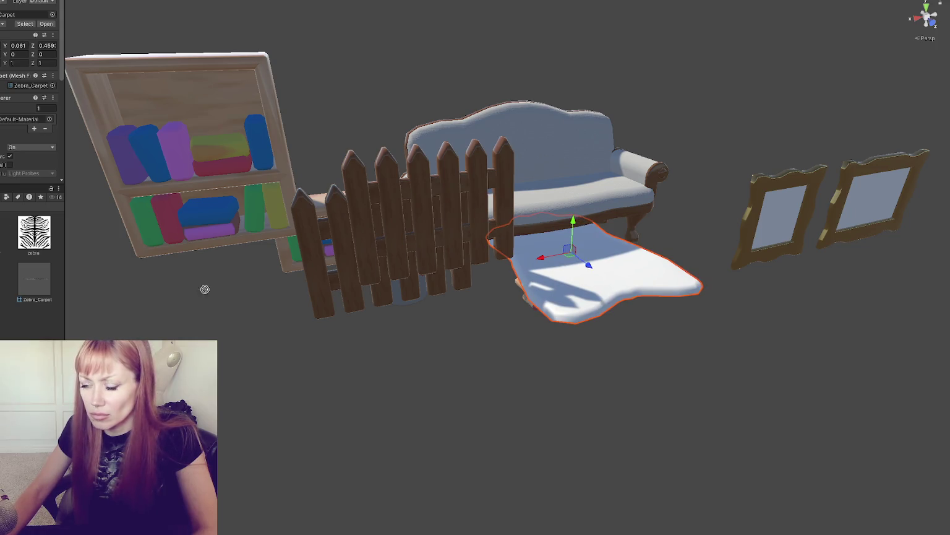
drag(53, 286, 494, 249)
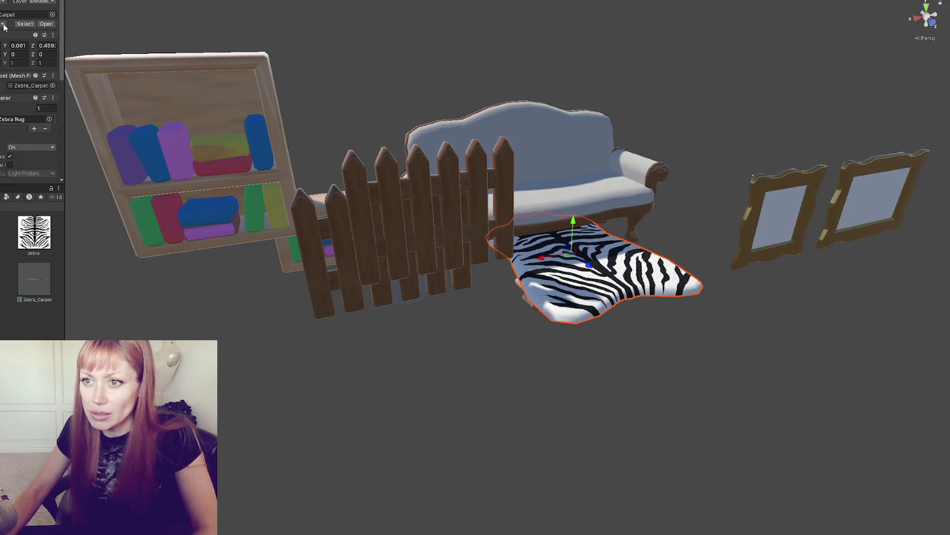
mouse_move(718, 93)
mouse_down()
mouse_move(433, 297)
mouse_move(124, 297)
mouse_up()
key(Delete)
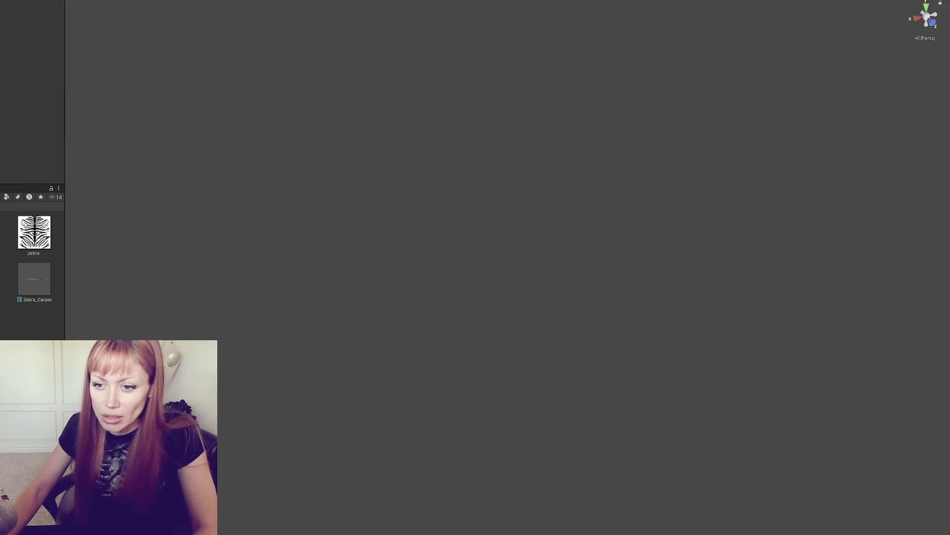
Step: Select all prefabs in the Prefabs folder and set their Position Y and Z to 0
click(29, 235)
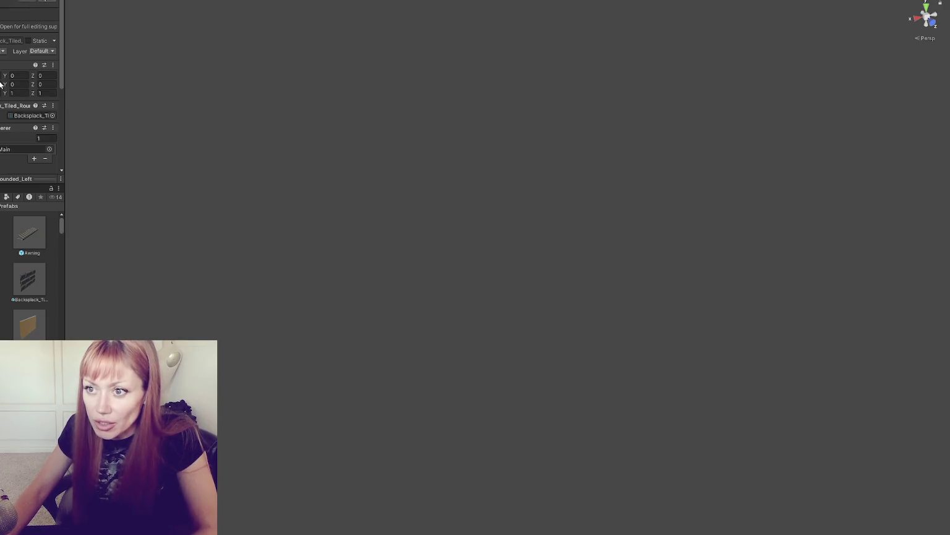
key(Tab)
text(0)
key(Tab)
text(0)
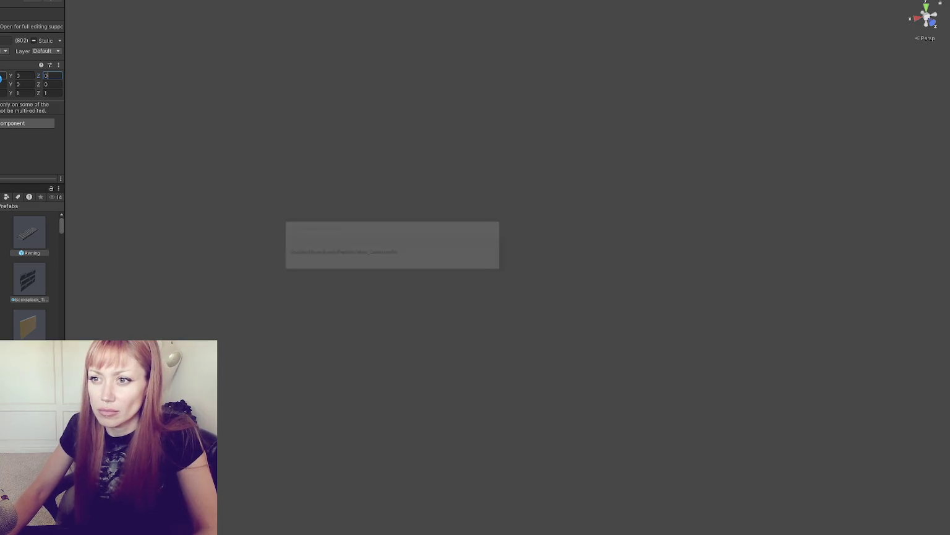
Step: Leave the prefabs non-static, applying the change to their children too
click(34, 41)
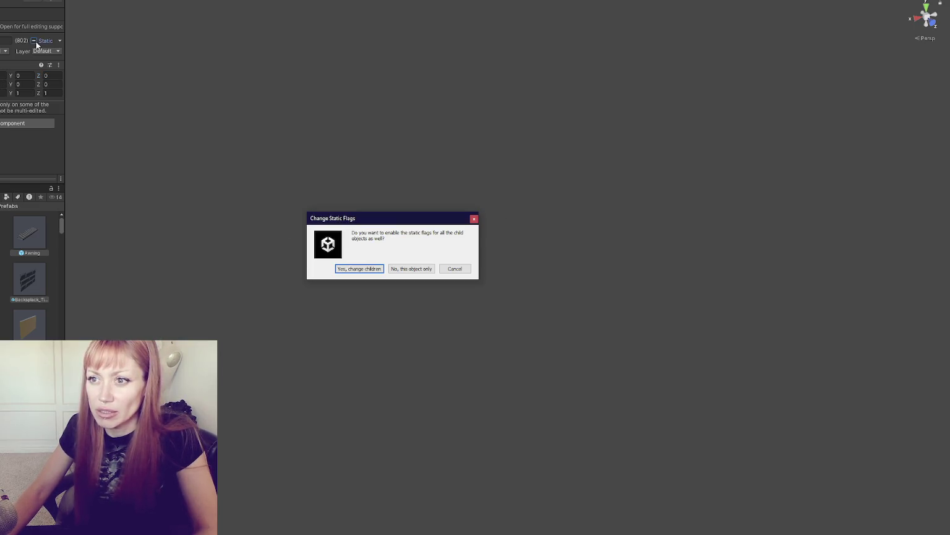
click(403, 269)
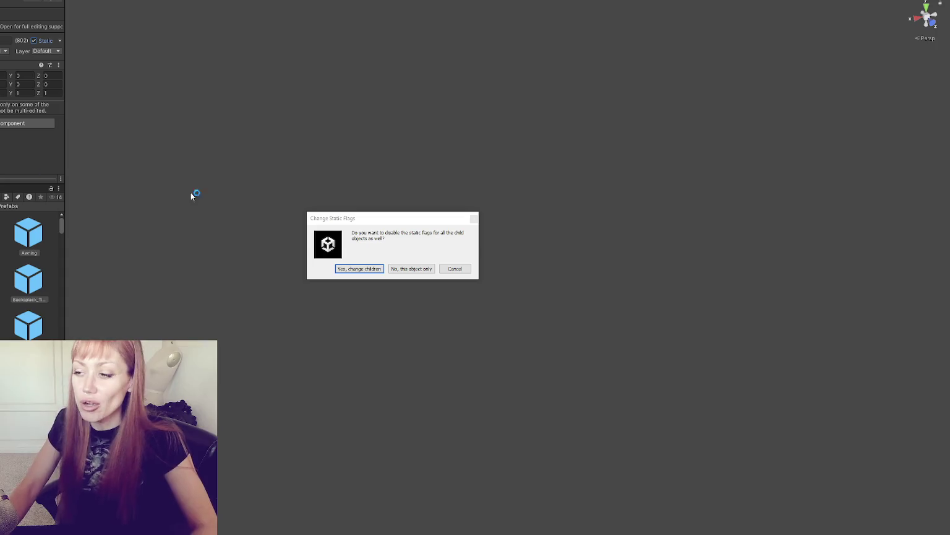
click(411, 268)
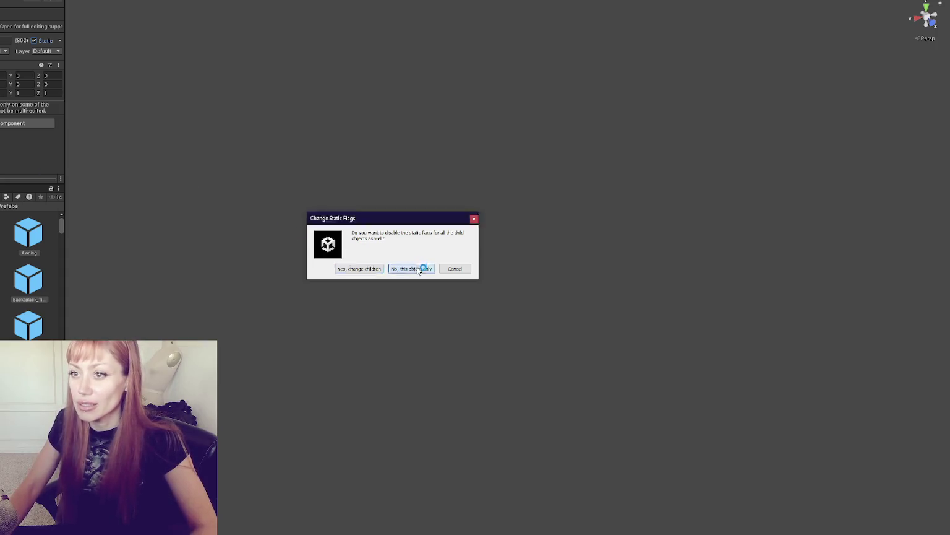
click(43, 41)
click(360, 267)
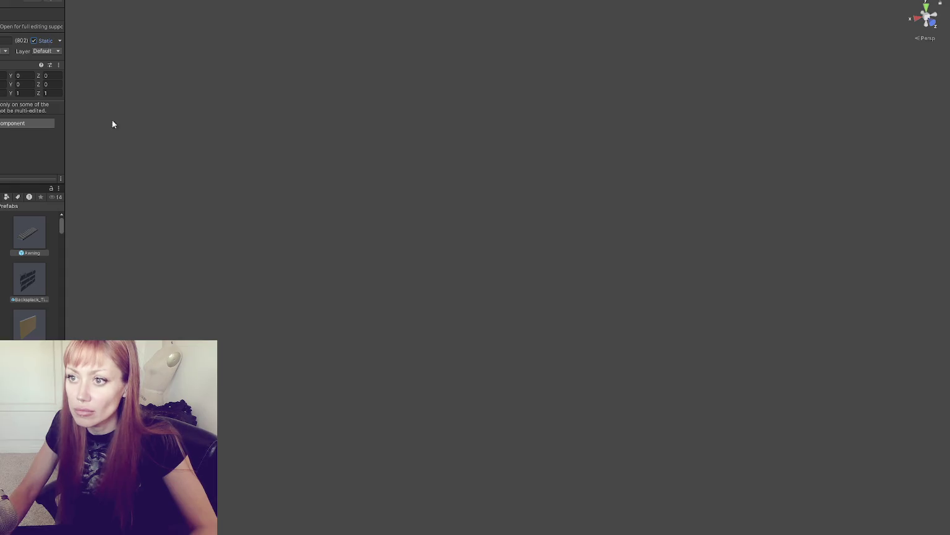
click(44, 41)
click(365, 267)
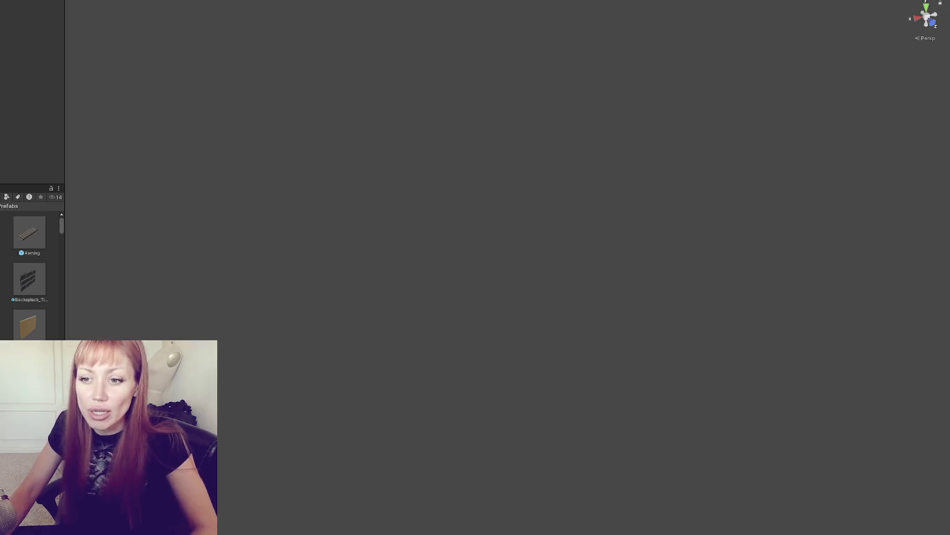
Step: Go from the Mesh folder up to its parent and widen the Project panel
click(31, 206)
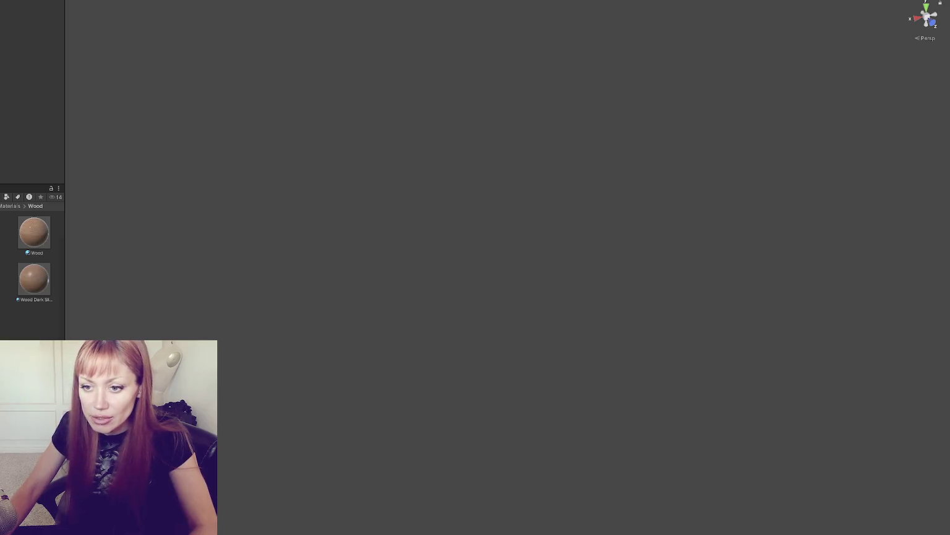
click(11, 205)
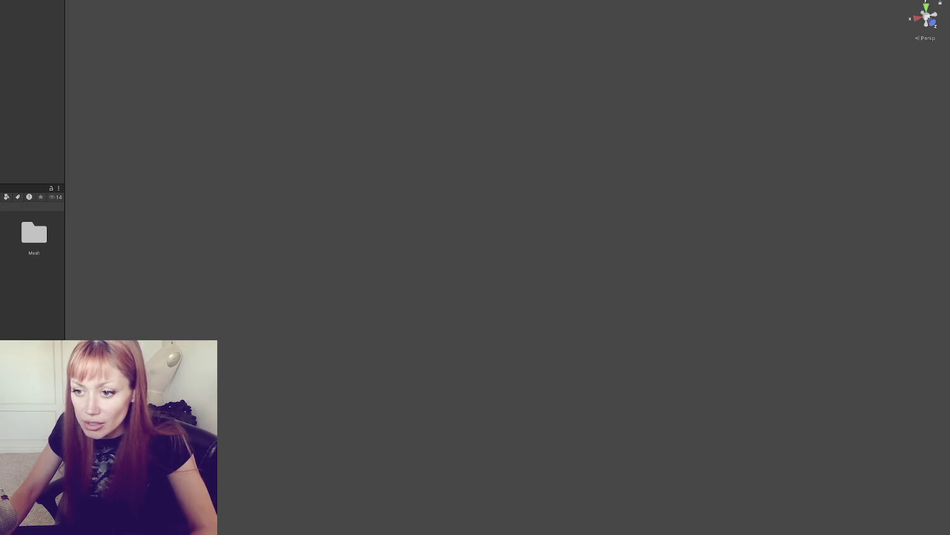
drag(64, 256, 183, 260)
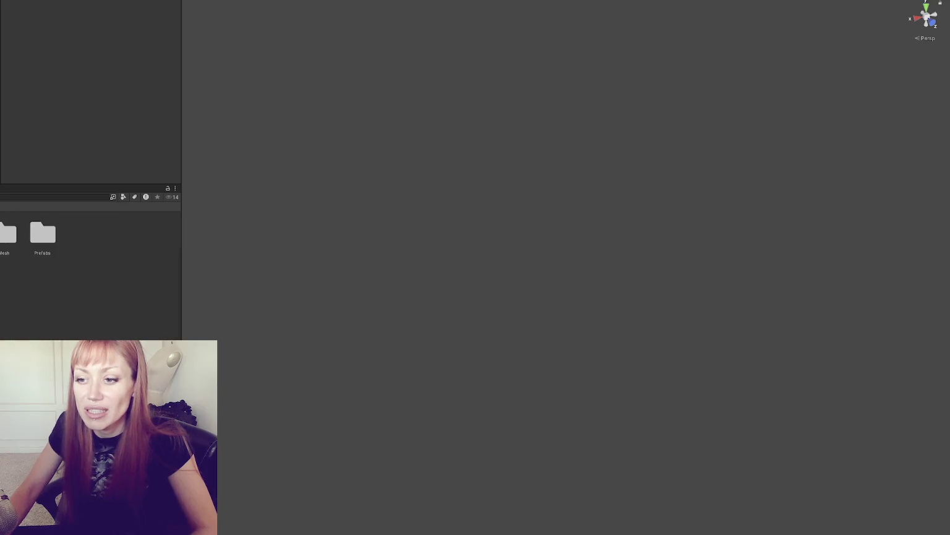
Step: Open the Demo All Assets scene, saving the modified current scene first
right_click(44, 307)
click(81, 196)
double_click(82, 232)
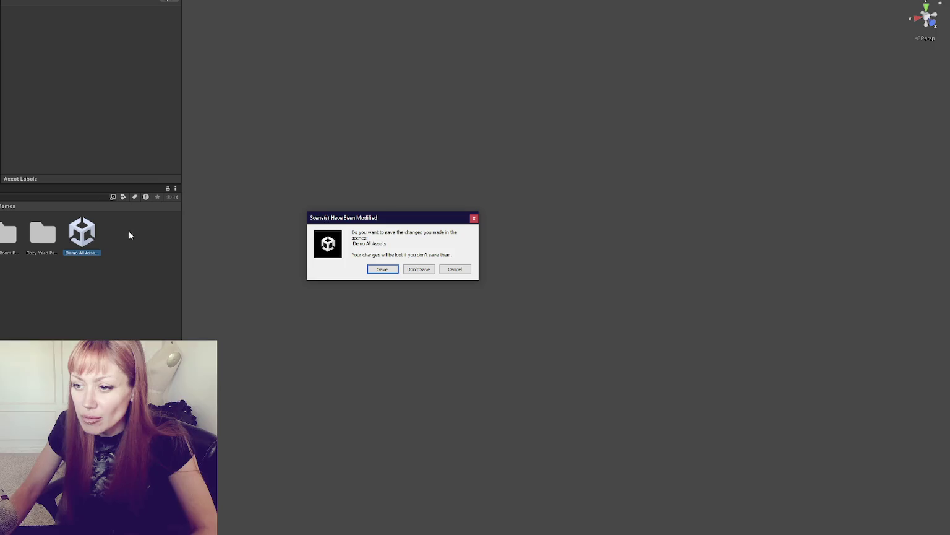
click(383, 268)
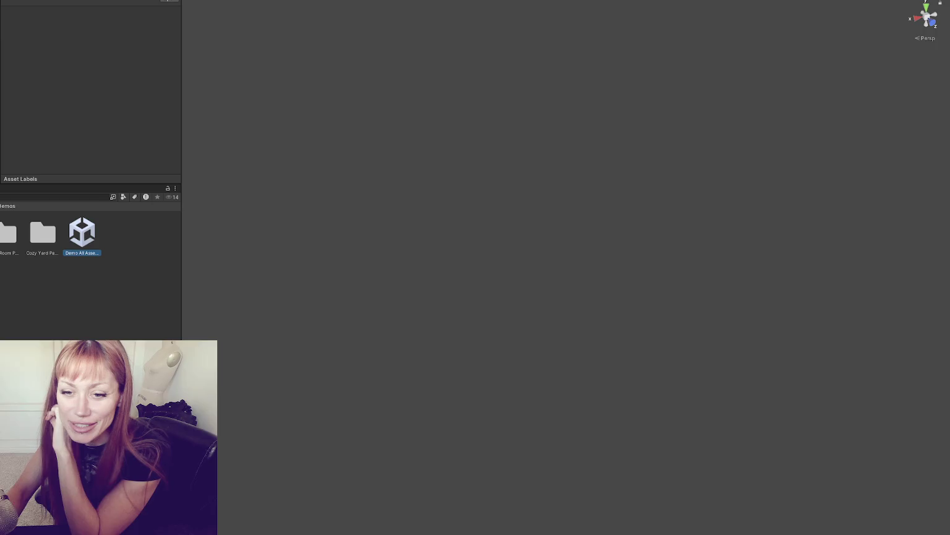
mouse_move(2, 69)
mouse_down()
mouse_move(15, 68)
mouse_move(4, 68)
mouse_up()
key(Down)
key(Down)
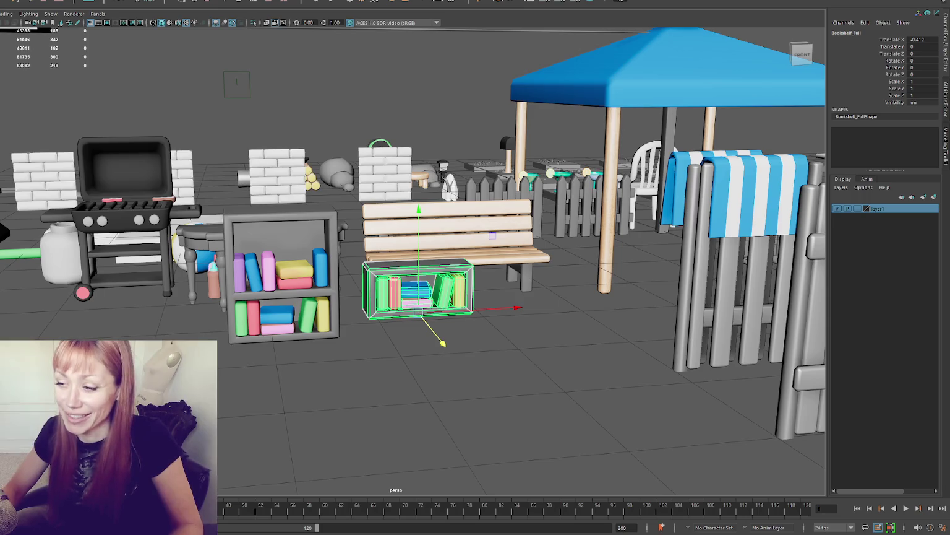
Step: Orbit and zoom the Maya viewport around the gazebo and props, then bring up Unity Hub
scroll(413, 233, down, 5)
mouse_move(371, 309)
mouse_down()
mouse_move(309, 316)
mouse_move(371, 312)
mouse_up()
scroll(238, 312, up, 5)
scroll(432, 313, down, 5)
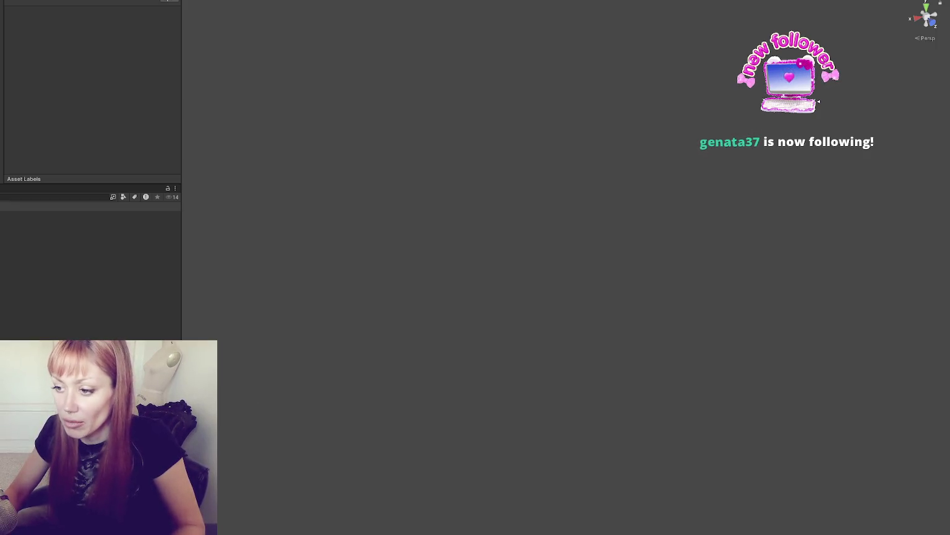
click(26, 318)
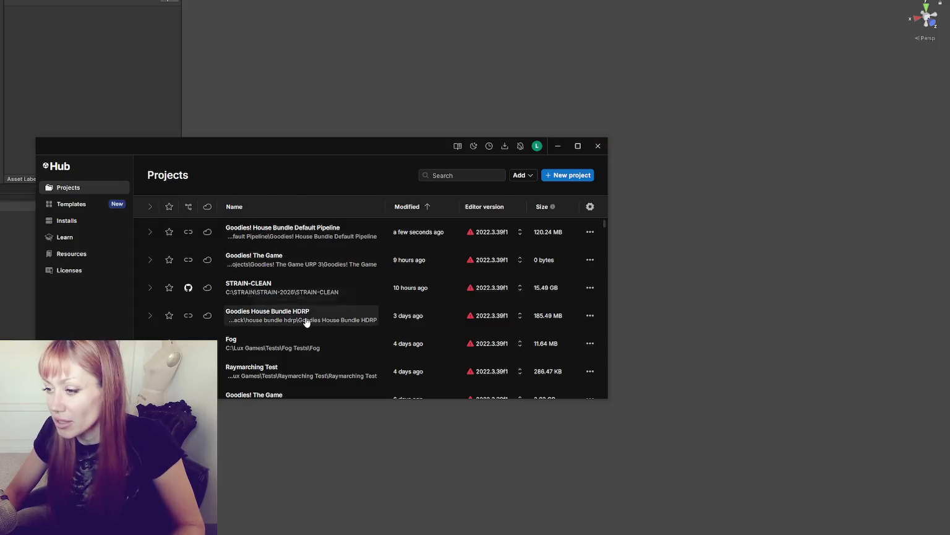
Step: Open the Goodies House Bundle HDRP project from the Unity Hub list
click(261, 319)
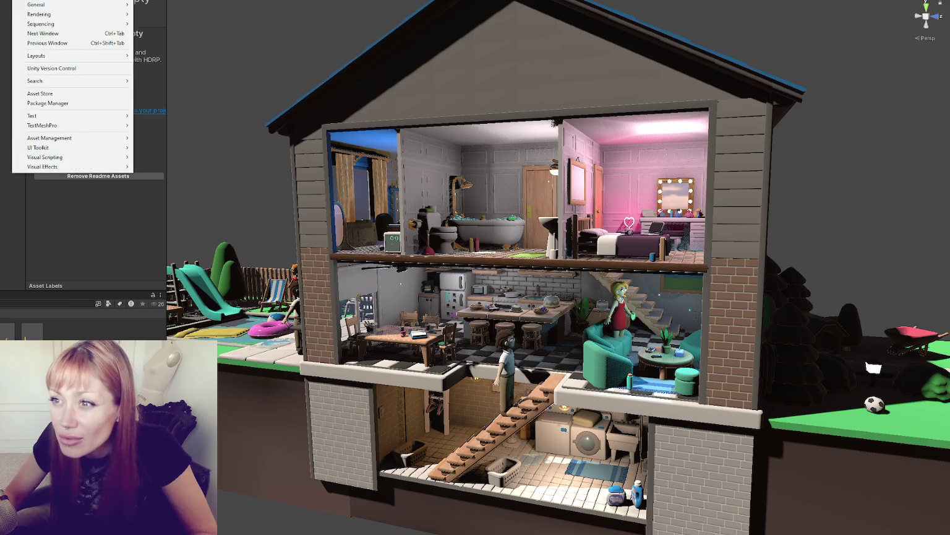
Step: Dismiss the open menu and bring up the Project window's asset creation options
key(Escape)
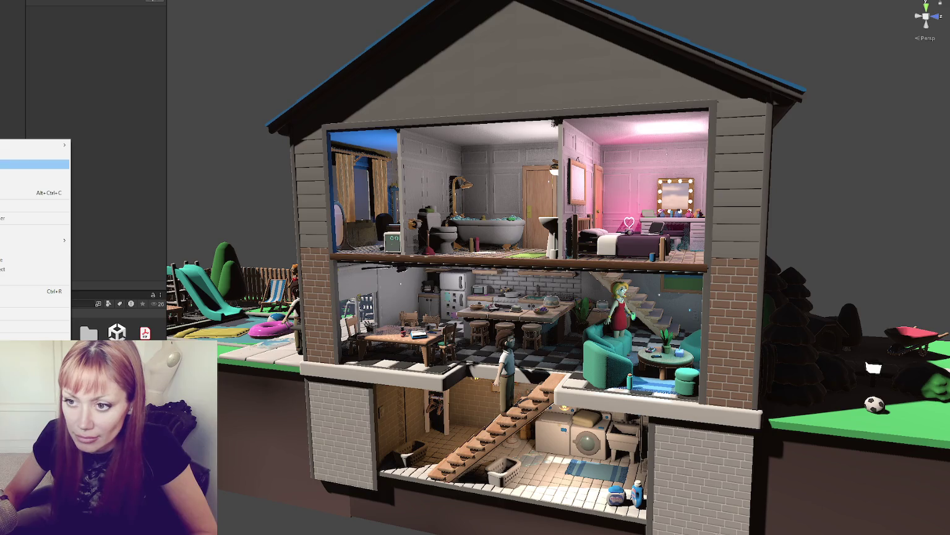
right_click(2, 156)
Step: Close the Create options without adding anything, then search the project for 'wall'
mouse_move(61, 161)
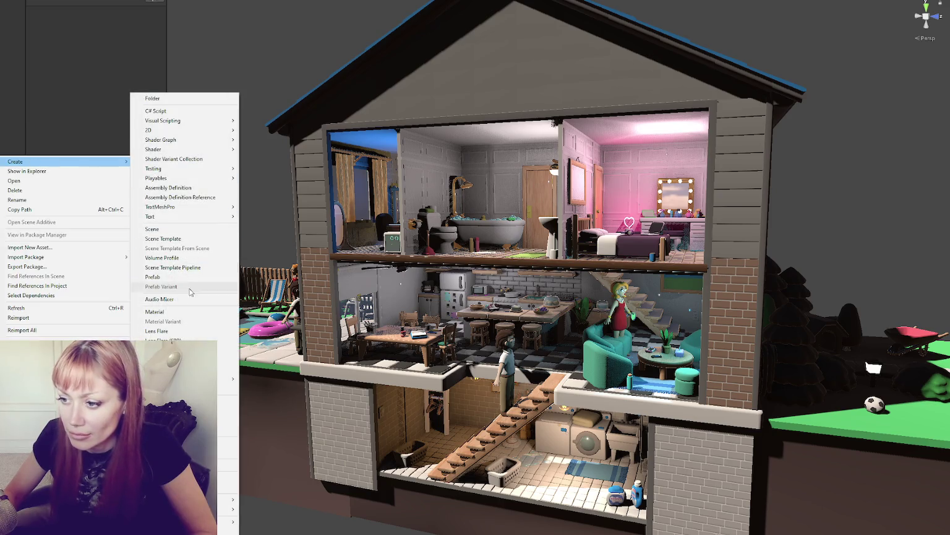
click(186, 111)
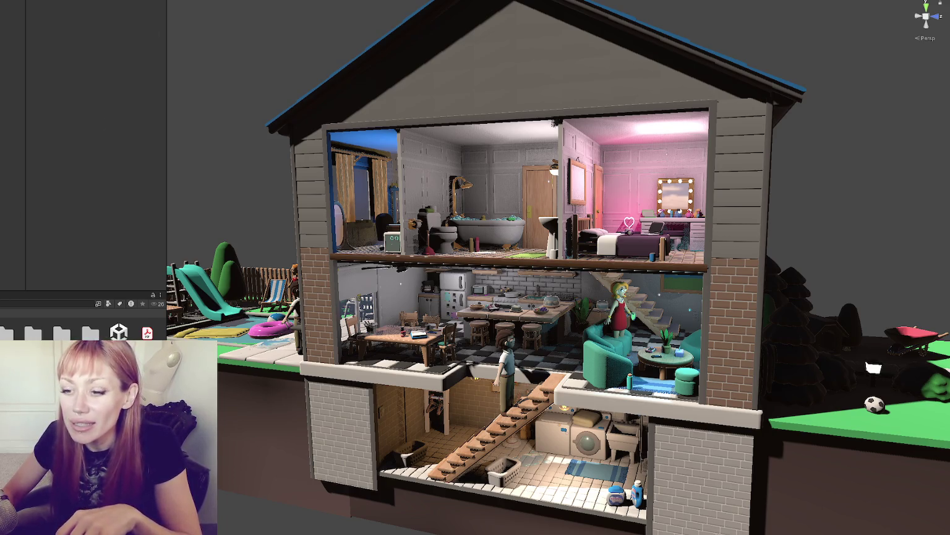
scroll(80, 328, down, 2)
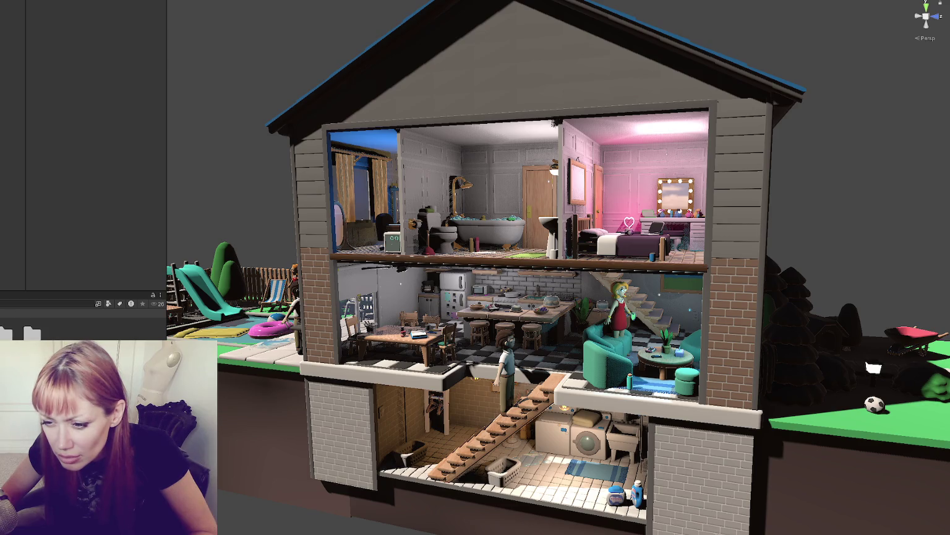
text(wall)
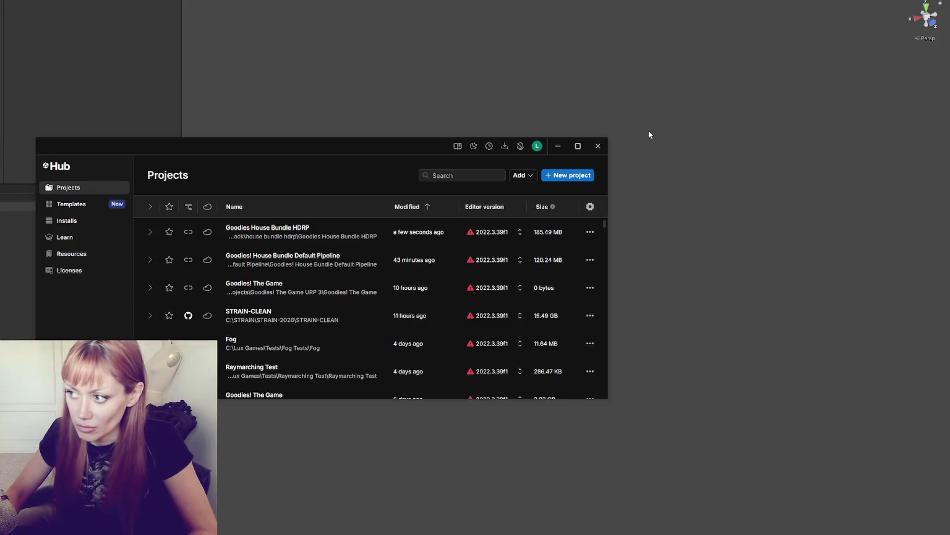
Step: Close Unity Hub, reopen it to view the HDRP project's options, then close it again
click(594, 142)
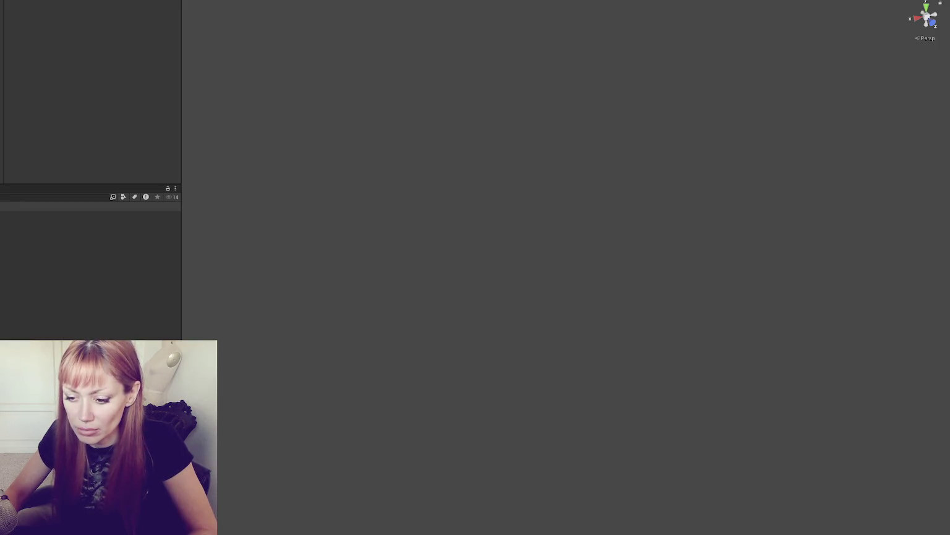
click(43, 312)
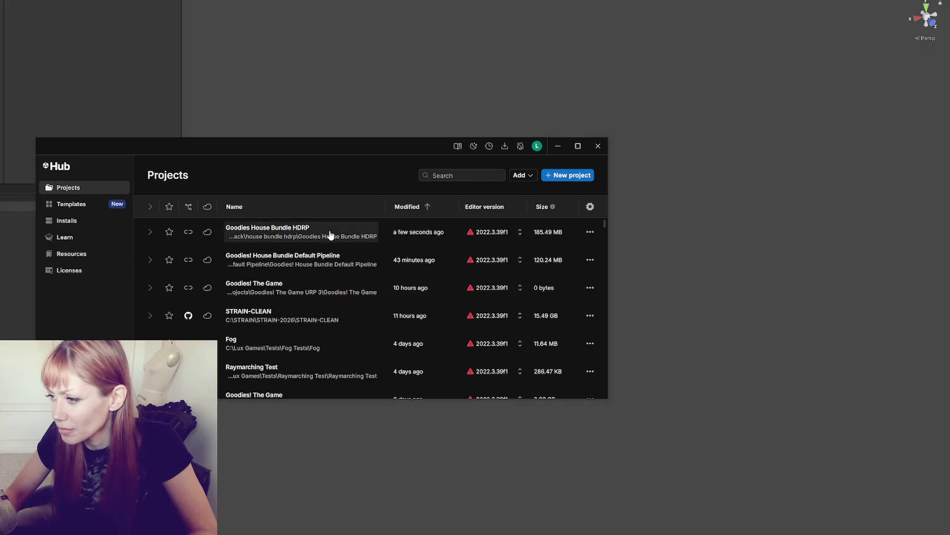
right_click(330, 235)
click(598, 145)
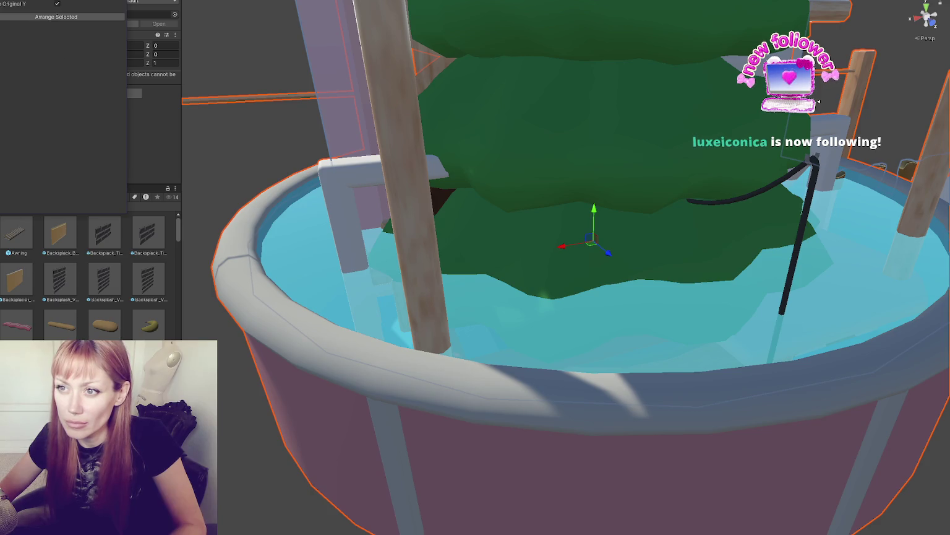
Step: Spread the selected props across the scene with Arrange Selected, then widen the grid spacing
click(73, 18)
scroll(390, 207, down, 10)
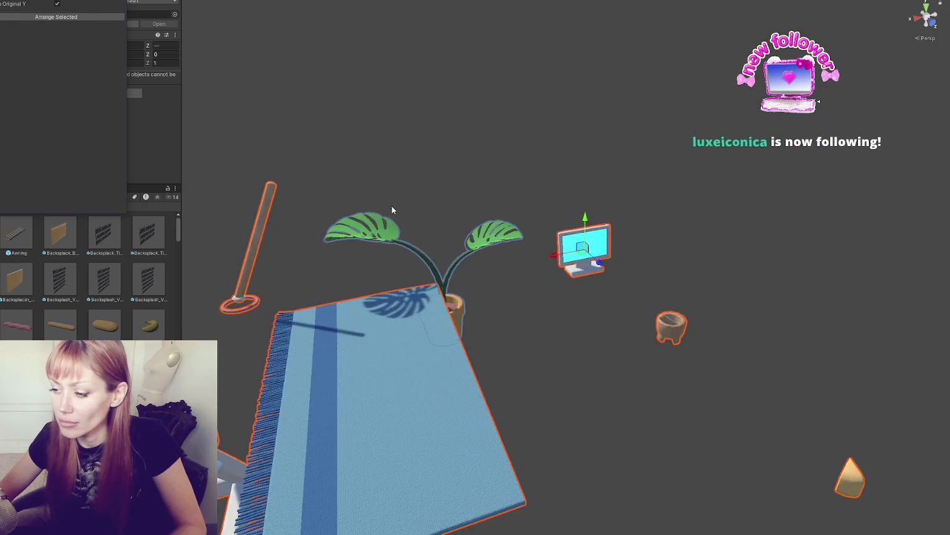
scroll(435, 202, down, 3)
mouse_move(522, 259)
mouse_down()
mouse_move(382, 131)
mouse_move(326, 110)
mouse_up()
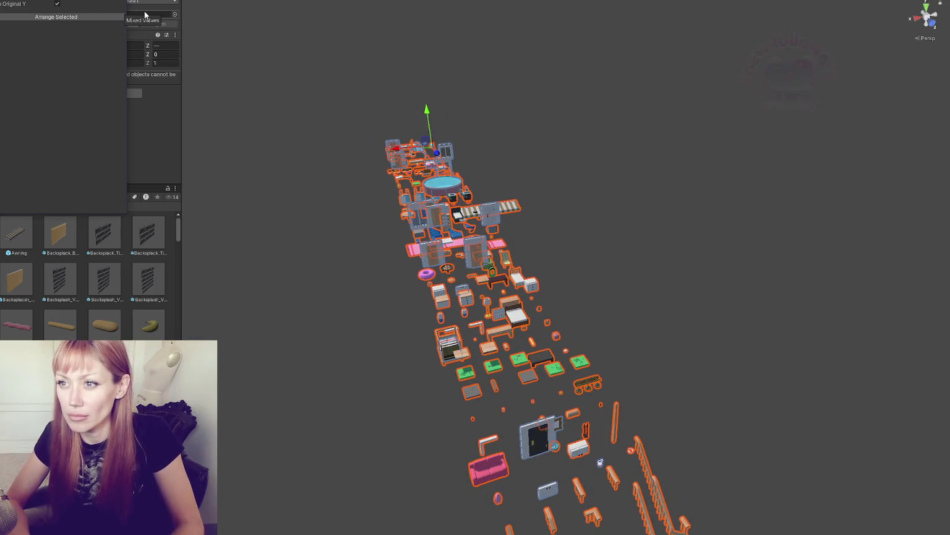
mouse_move(257, 32)
mouse_down()
mouse_move(373, 227)
mouse_move(389, 198)
mouse_up()
scroll(396, 199, down, 3)
click(84, 18)
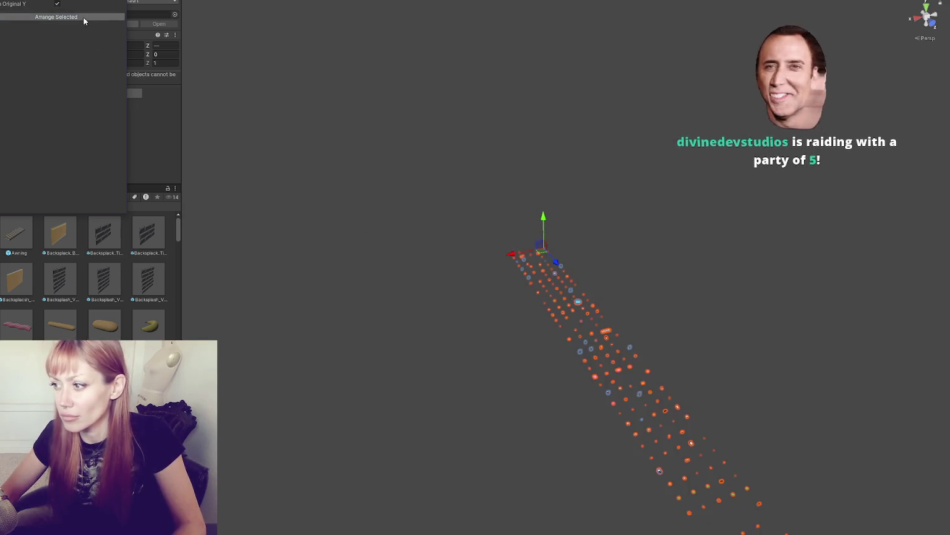
drag(506, 315, 403, 210)
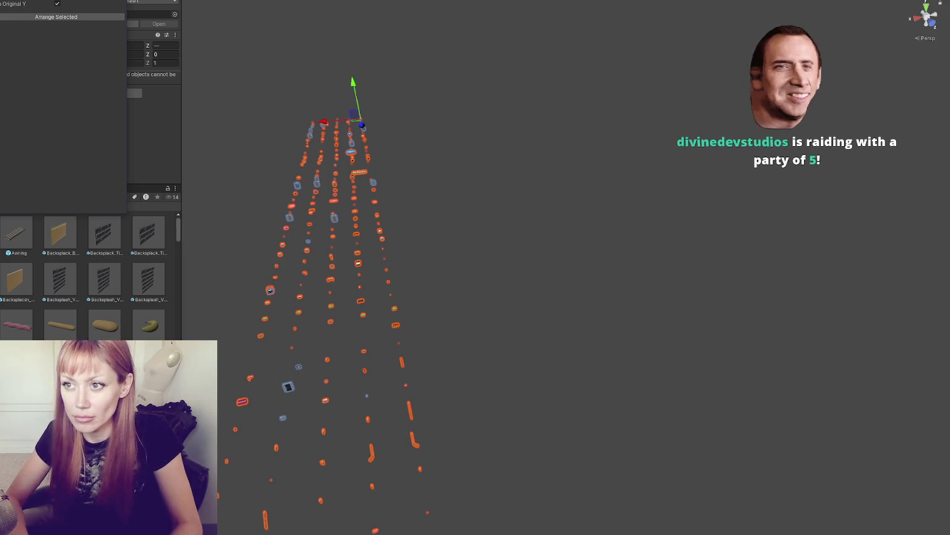
Step: Pack the selected props into a compact grid and check it from several angles
click(110, 19)
scroll(328, 97, up, 3)
mouse_move(328, 97)
mouse_down()
mouse_move(511, 205)
mouse_move(440, 189)
mouse_move(379, 211)
mouse_move(447, 118)
mouse_up()
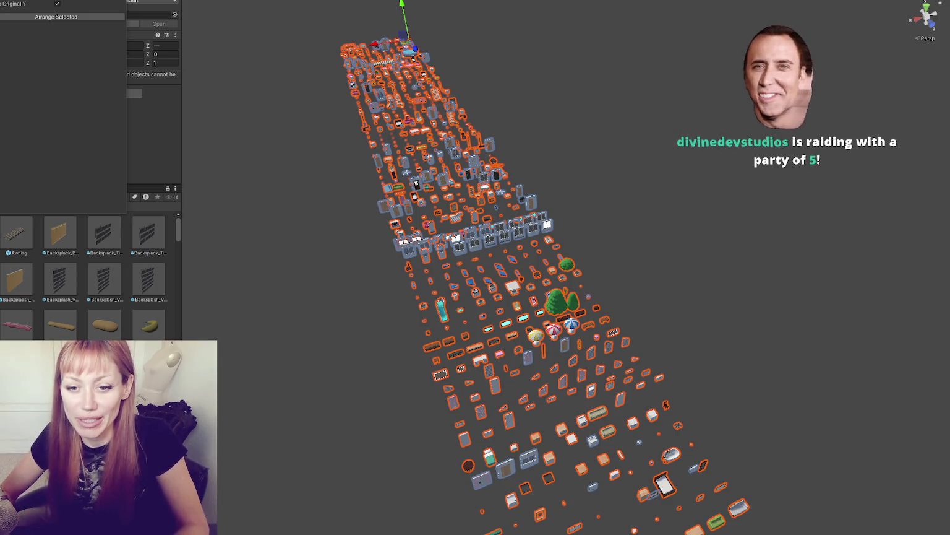
mouse_move(328, 308)
mouse_down()
mouse_move(214, 324)
mouse_move(317, 349)
mouse_move(357, 303)
mouse_move(318, 282)
mouse_move(219, 294)
mouse_move(201, 128)
mouse_move(225, 122)
mouse_up()
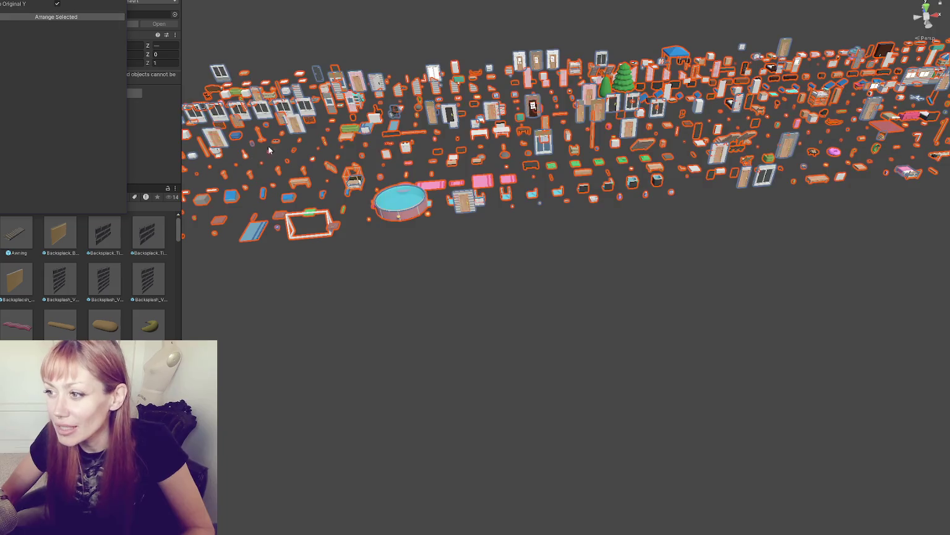
scroll(225, 122, down, 5)
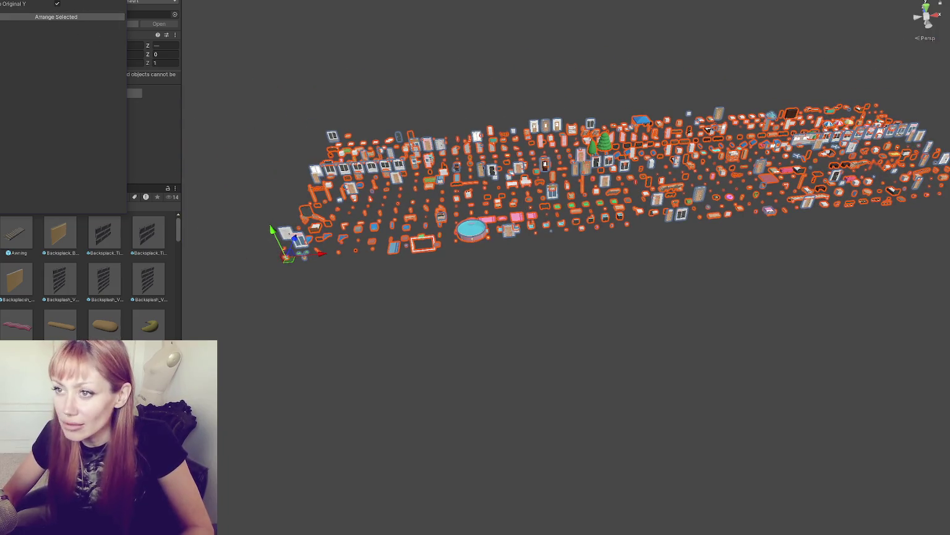
click(85, 16)
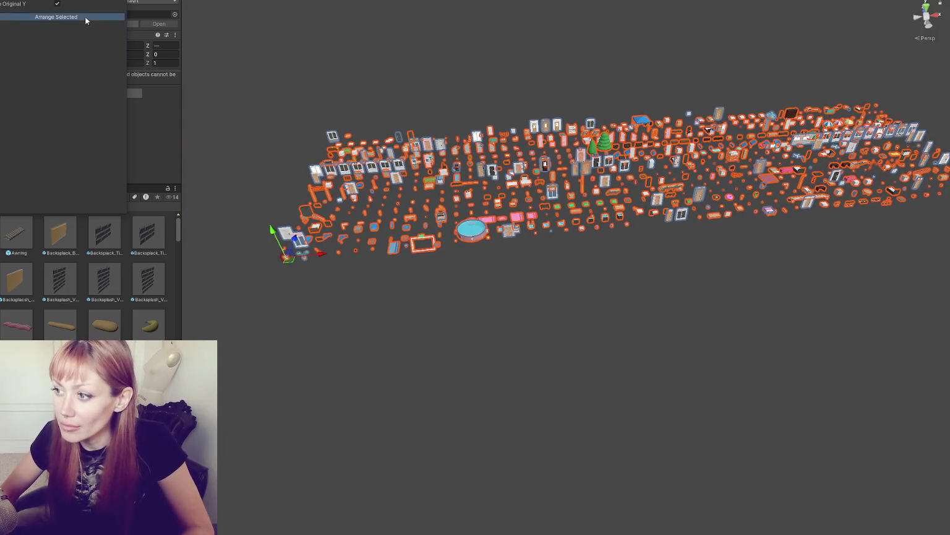
scroll(253, 80, up, 5)
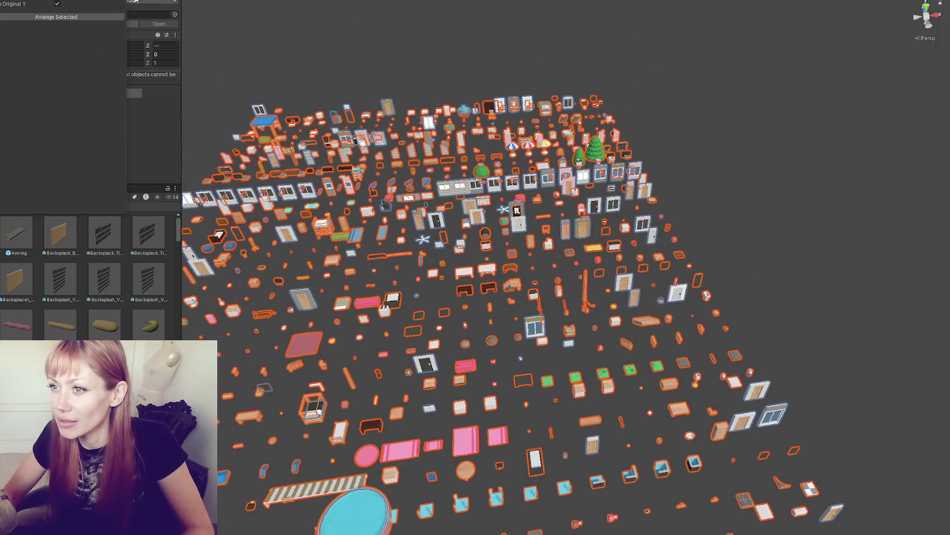
Step: Narrow the Inspector panel to give the Scene view more room
drag(180, 89, 39, 102)
drag(580, 153, 489, 173)
mouse_move(701, 40)
mouse_down()
mouse_move(459, 138)
mouse_move(383, 151)
mouse_up()
Step: Try selecting scene props and assets in the Mesh and Prefabs folders, then clear the selection
click(12, 280)
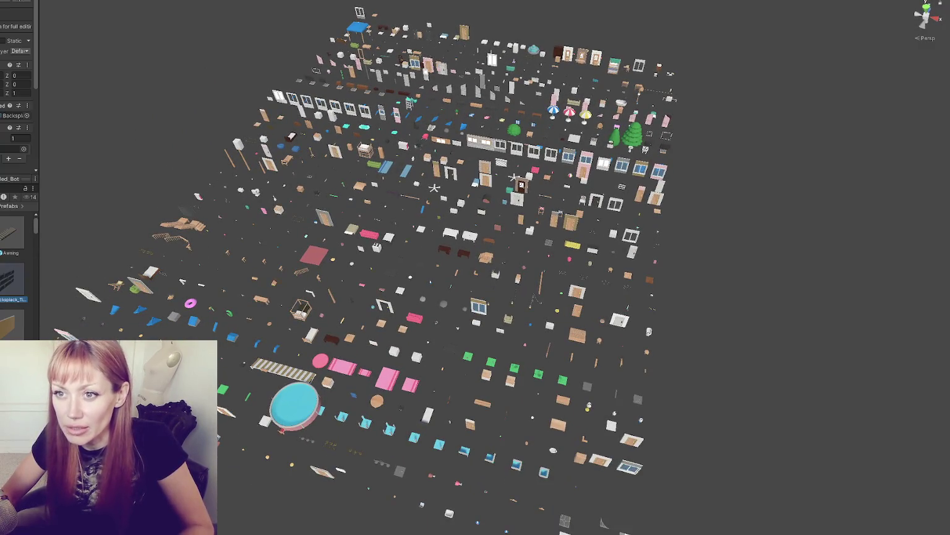
click(283, 370)
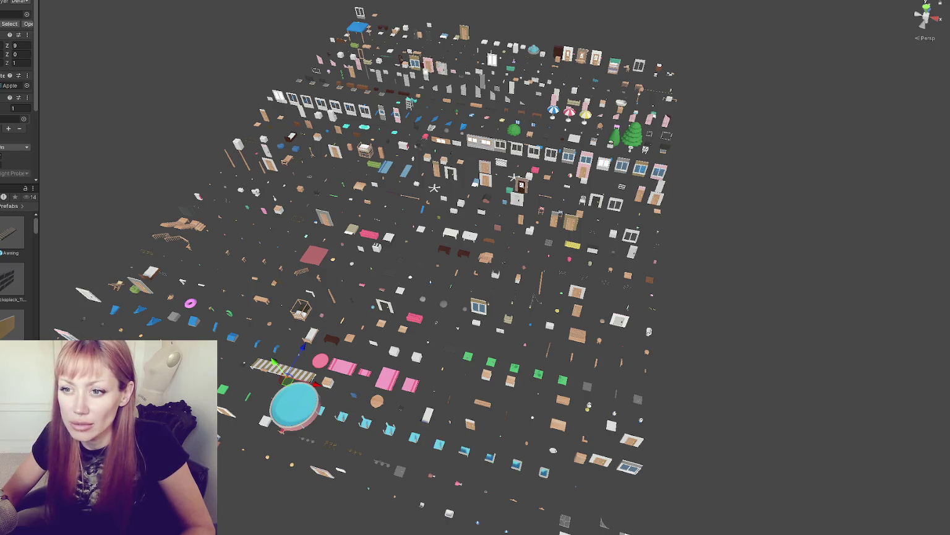
key(ctrl+a)
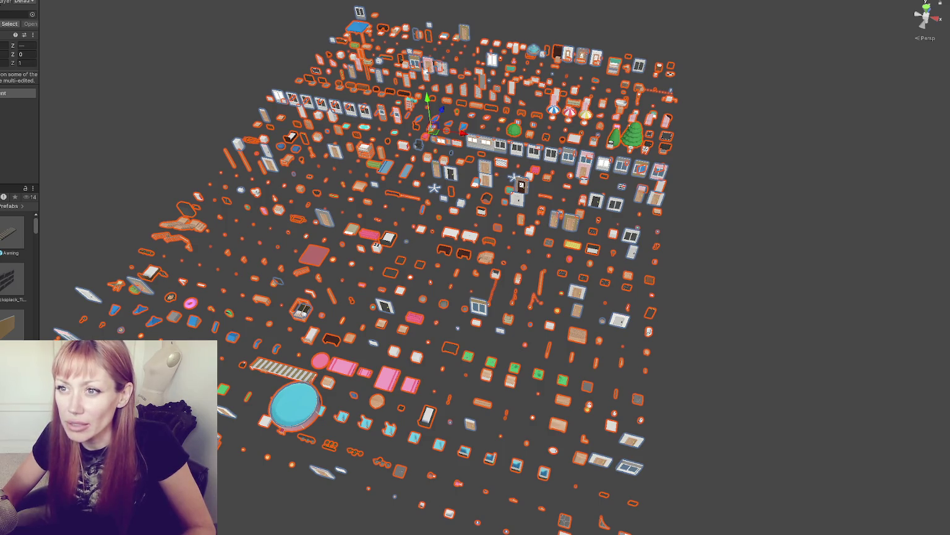
key(shift+d)
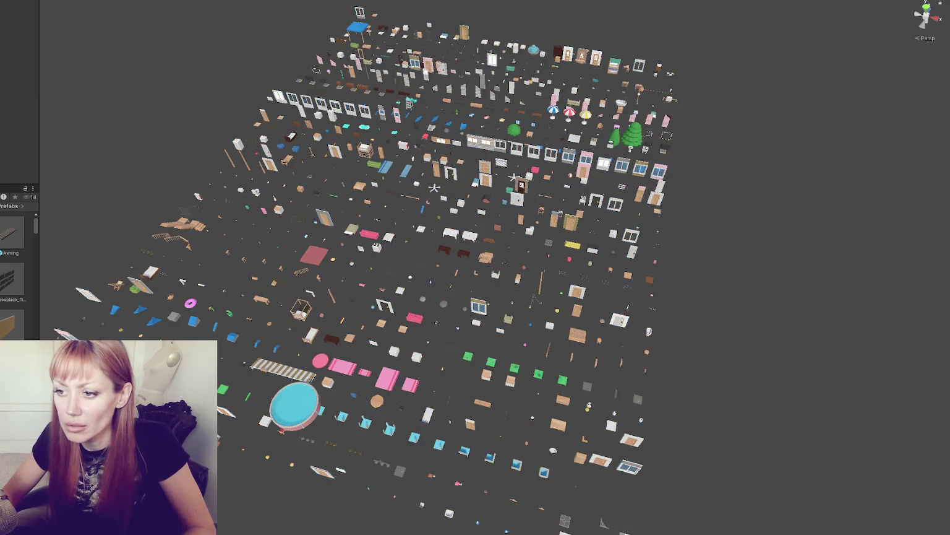
key(ctrl+a)
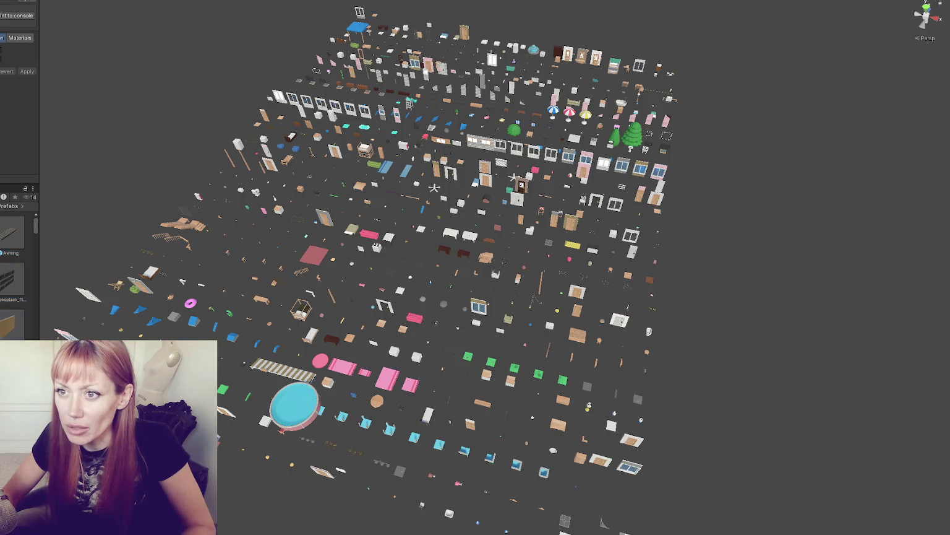
key(ctrl+a)
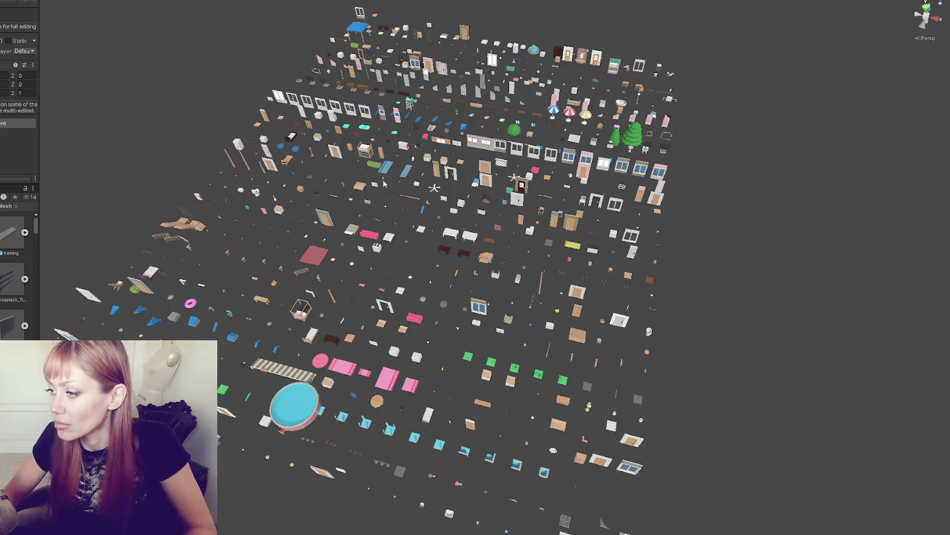
scroll(737, 204, down, 5)
mouse_move(737, 204)
mouse_down()
mouse_move(588, 192)
mouse_move(687, 150)
mouse_up()
scroll(628, 187, down, 5)
scroll(639, 164, up, 5)
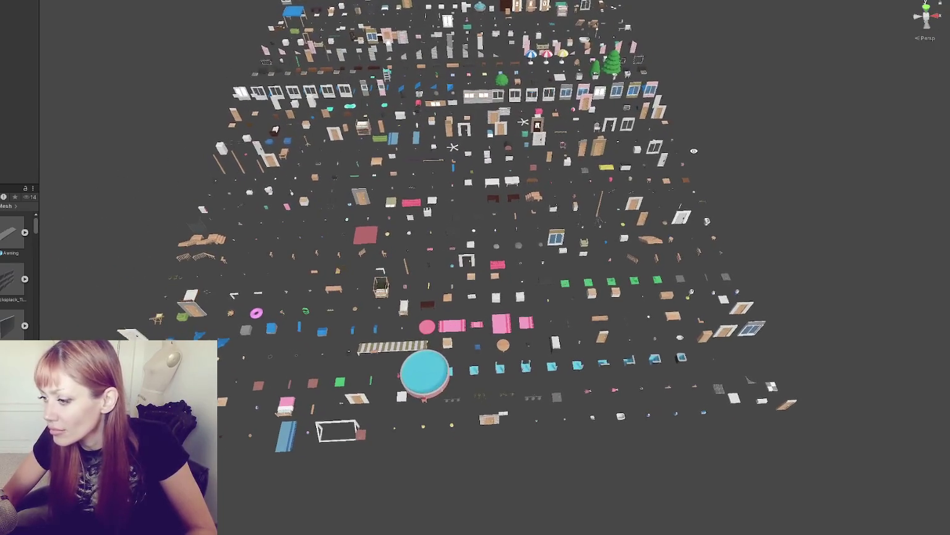
mouse_move(626, 139)
mouse_down()
mouse_move(647, 153)
mouse_move(632, 157)
mouse_move(615, 81)
mouse_up()
Step: Move the round blue pool along Z to the back corner of the prop grid
click(448, 289)
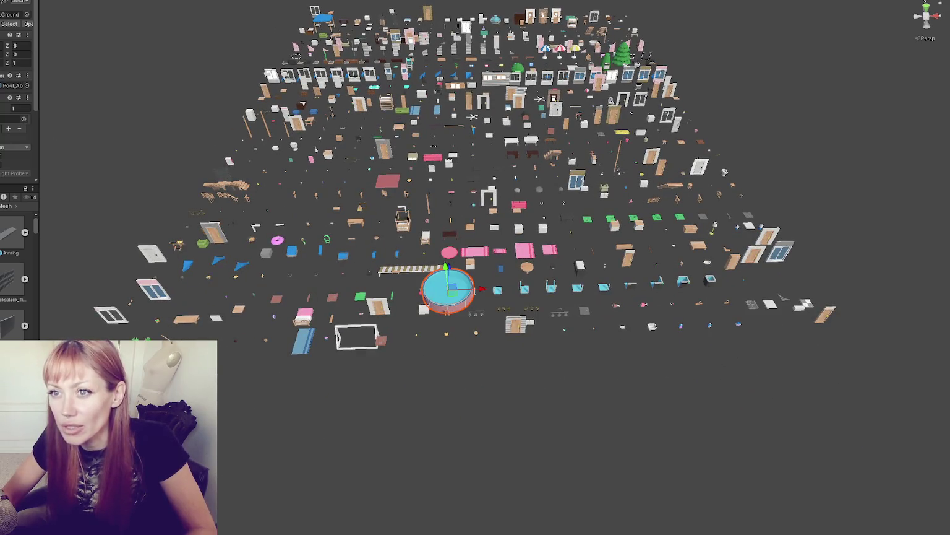
drag(372, 133, 323, 216)
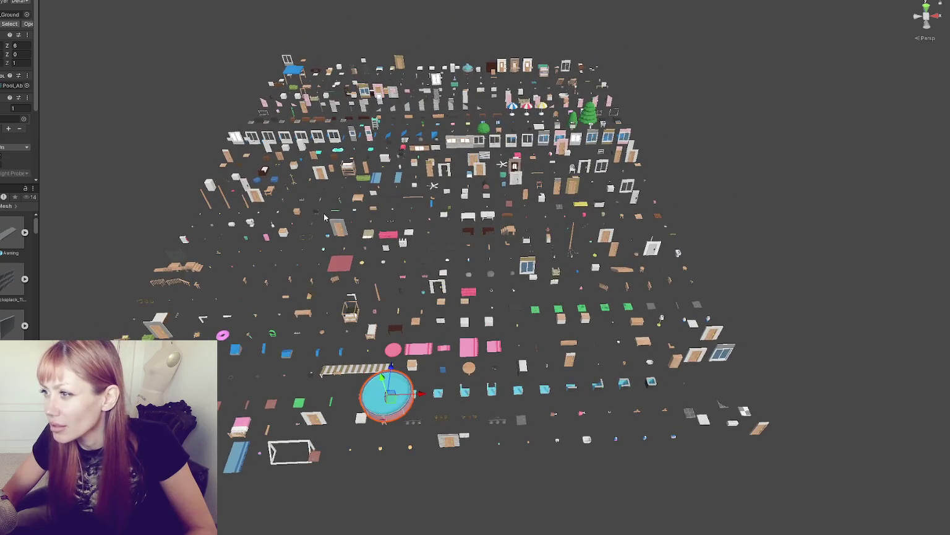
mouse_move(383, 373)
mouse_down()
mouse_move(436, 57)
mouse_move(463, 55)
mouse_move(446, 181)
mouse_up()
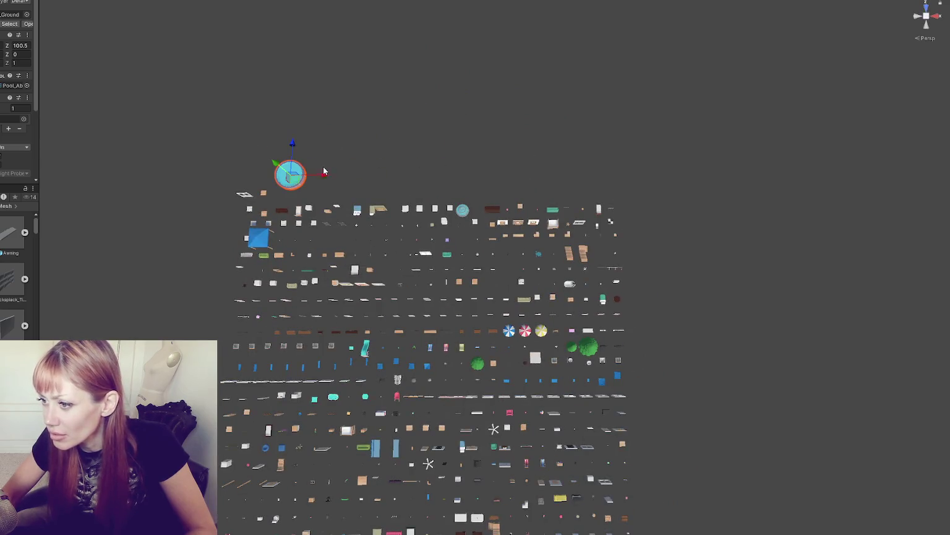
drag(293, 145, 292, 155)
Step: Select the patio object and tilt the view to a lower angled perspective
click(260, 239)
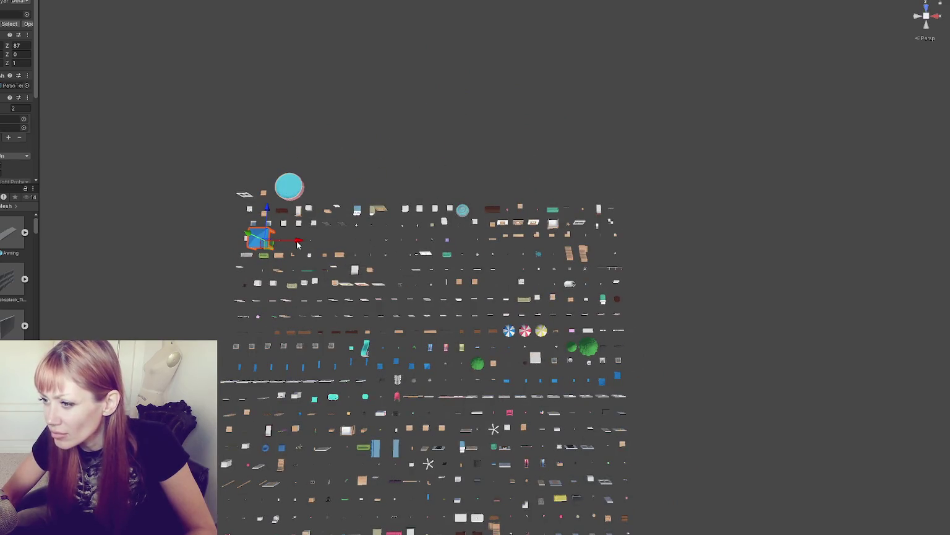
mouse_move(260, 238)
mouse_down()
mouse_move(274, 134)
mouse_move(285, 193)
mouse_up()
drag(432, 175, 434, 168)
key(w)
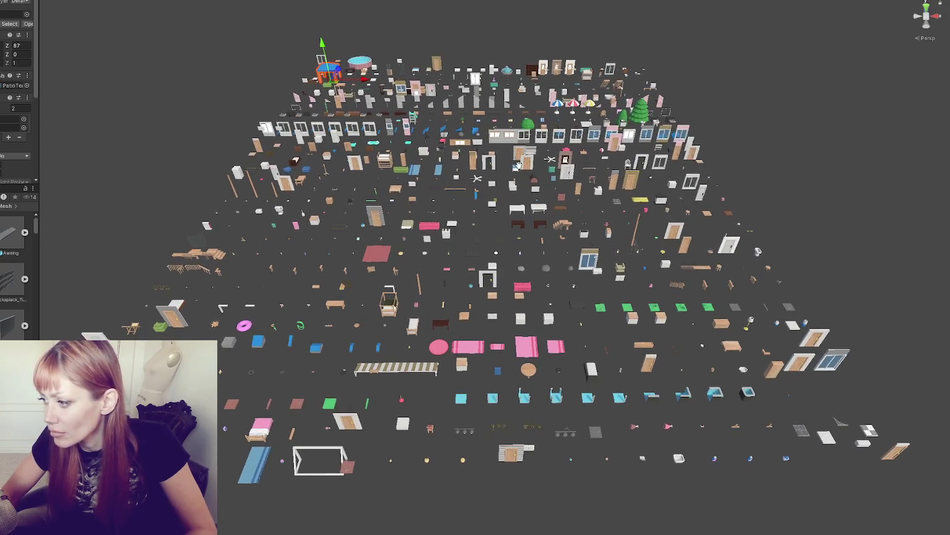
mouse_move(520, 167)
mouse_down()
mouse_move(469, 247)
mouse_move(580, 228)
mouse_move(621, 141)
mouse_up()
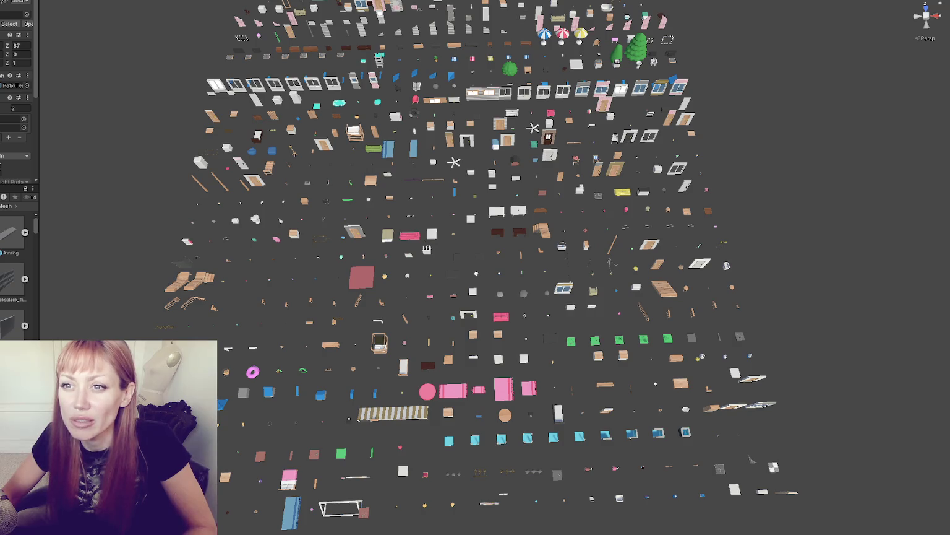
Step: Select all props and re-run Arrange Selected several times to tune the grid spacing
key(ctrl+a)
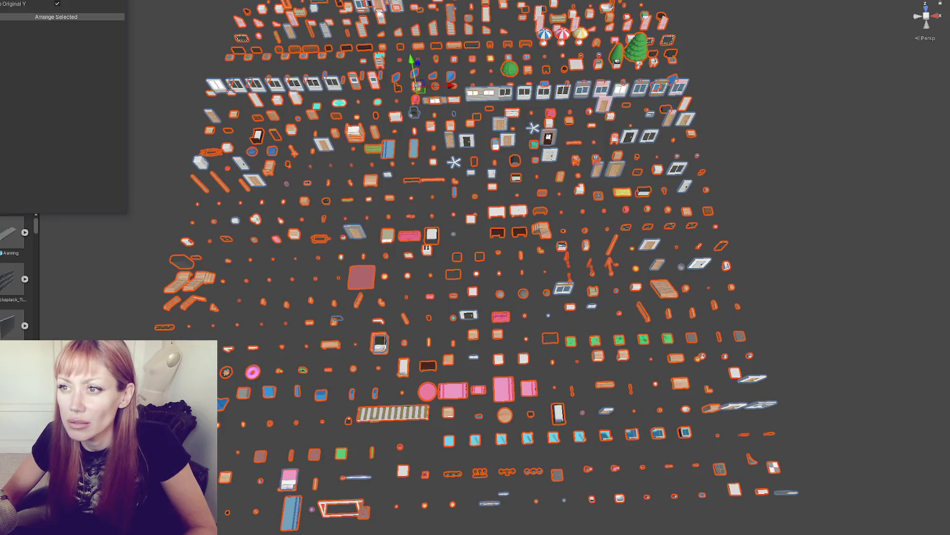
click(84, 17)
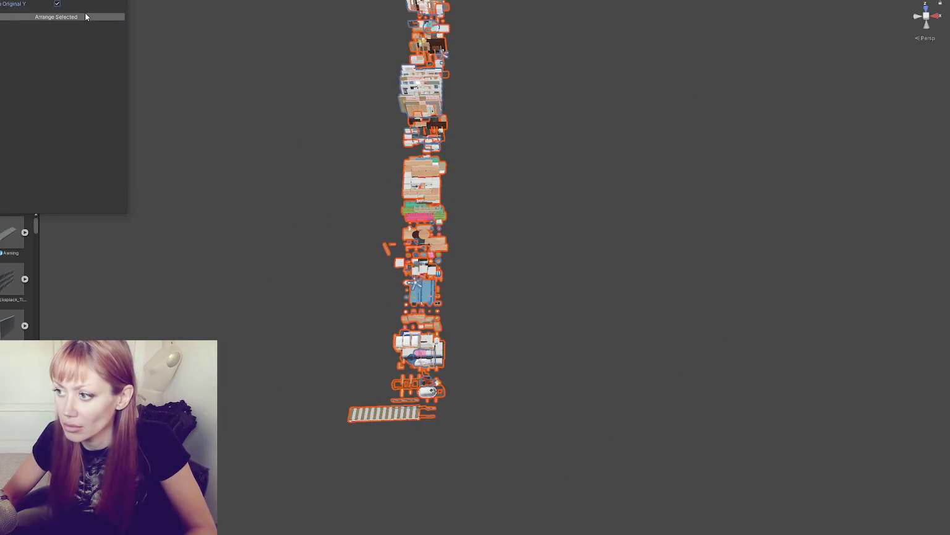
click(80, 16)
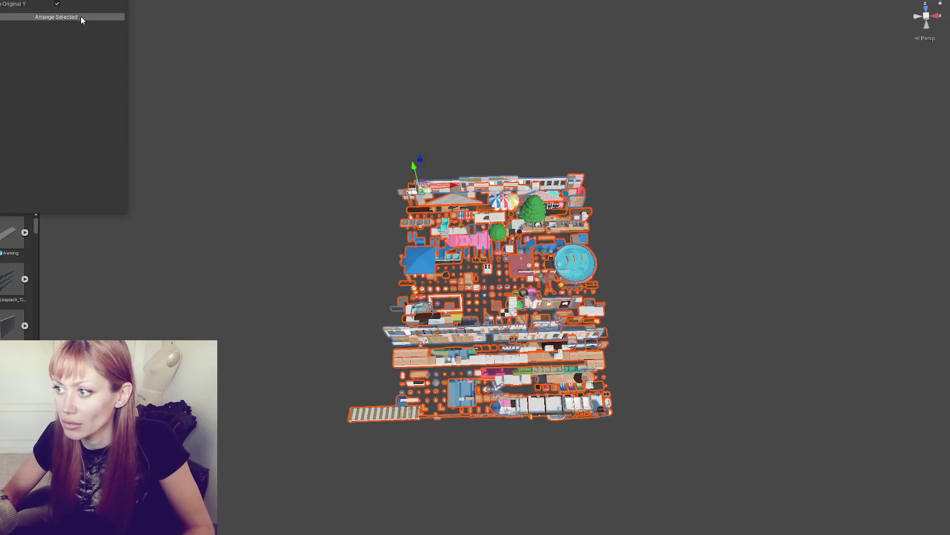
drag(539, 260, 538, 202)
scroll(489, 180, down, 3)
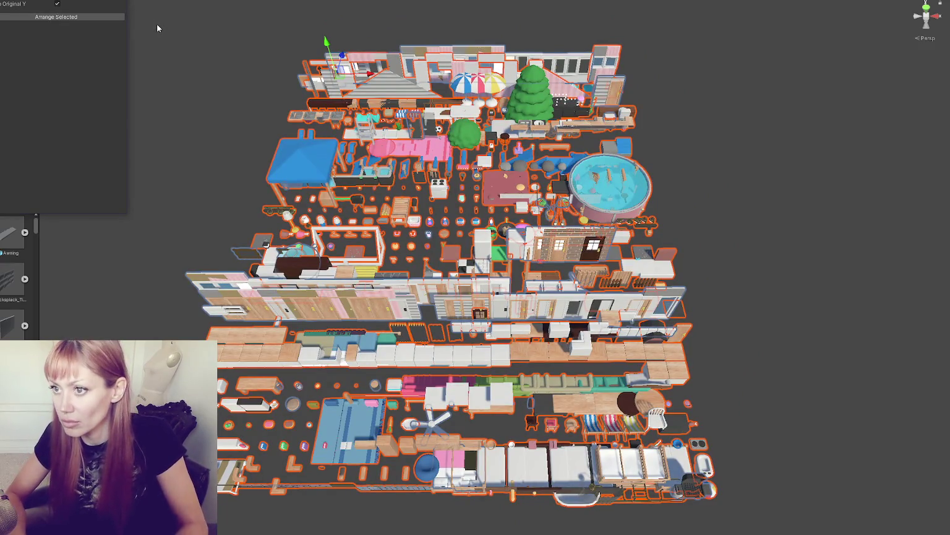
click(108, 17)
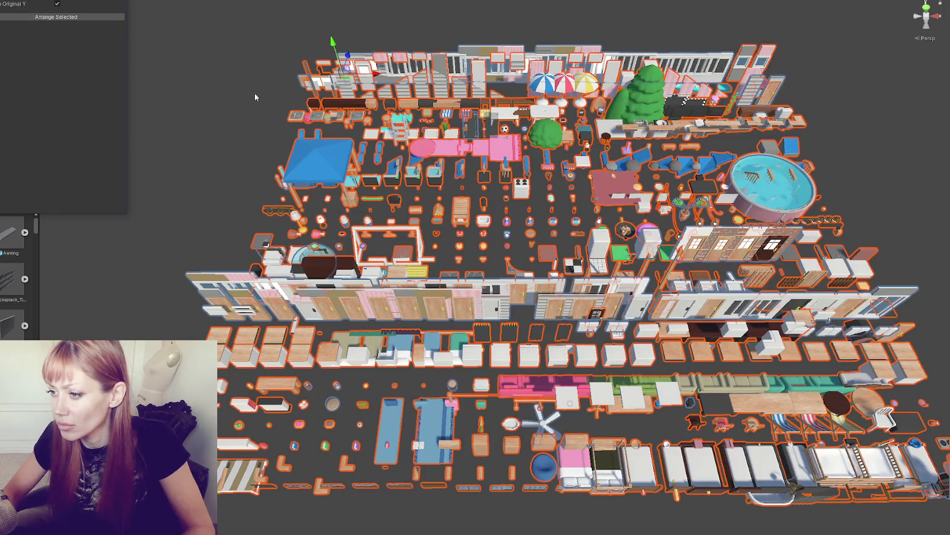
click(109, 17)
mouse_move(488, 164)
mouse_down()
mouse_move(217, 164)
mouse_move(455, 157)
mouse_up()
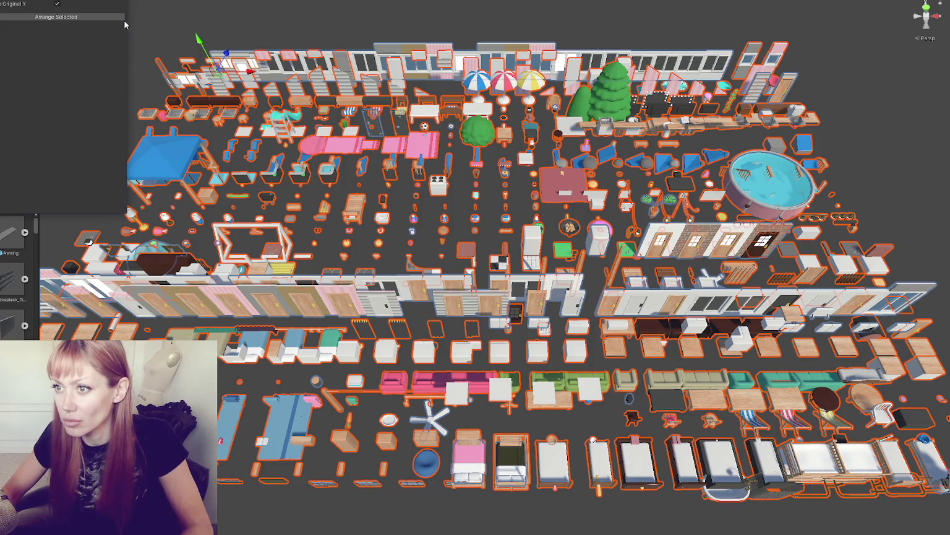
scroll(356, 156, up, 2)
scroll(355, 157, down, 5)
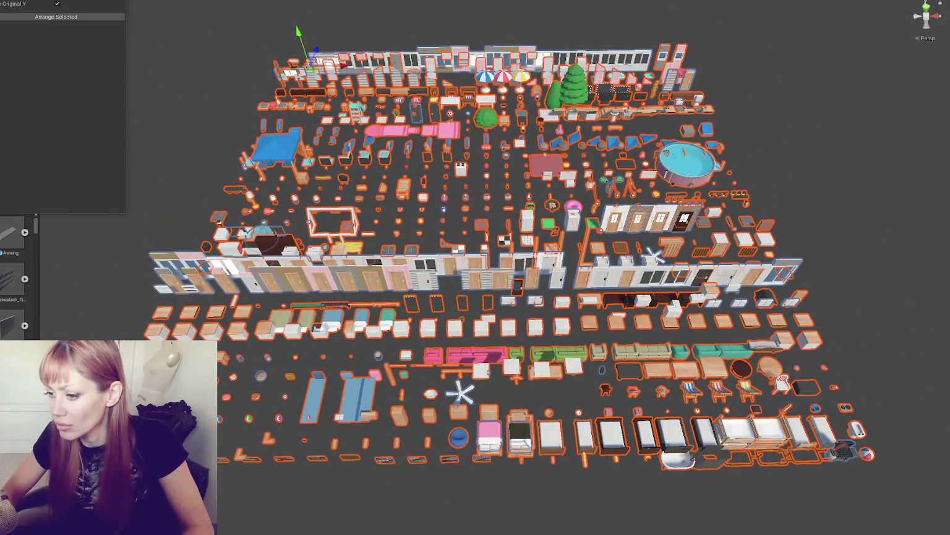
Step: Deselect everything and drag the pool to the back edge of the grid
key(shift+d)
click(315, 49)
scroll(383, 51, up, 1)
mouse_move(372, 39)
mouse_down()
mouse_move(699, 145)
mouse_move(646, 34)
mouse_move(396, 39)
mouse_move(384, 52)
mouse_up()
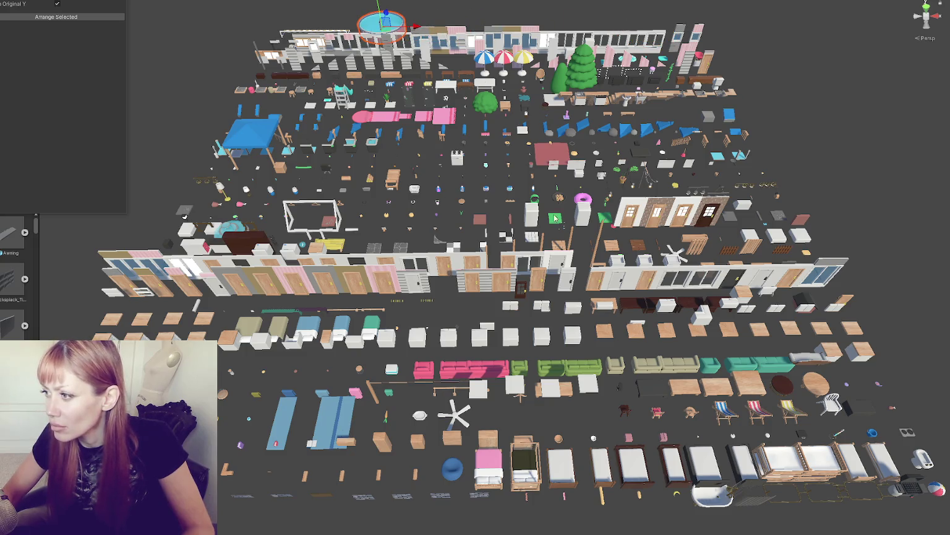
drag(809, 162, 769, 188)
scroll(768, 188, down, 3)
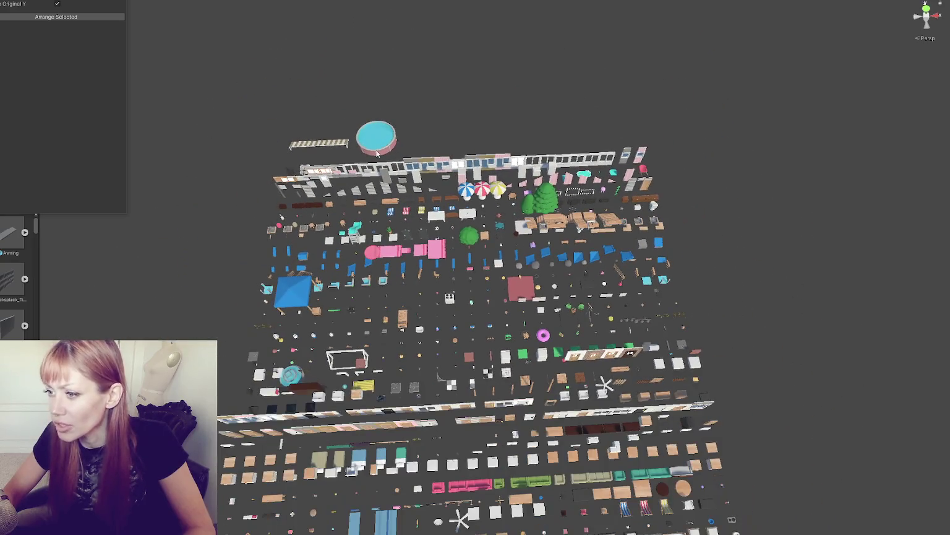
Step: Box-select all props, re-arrange them into a grid, and move the pool to the back
scroll(252, 159, down, 5)
drag(241, 123, 743, 461)
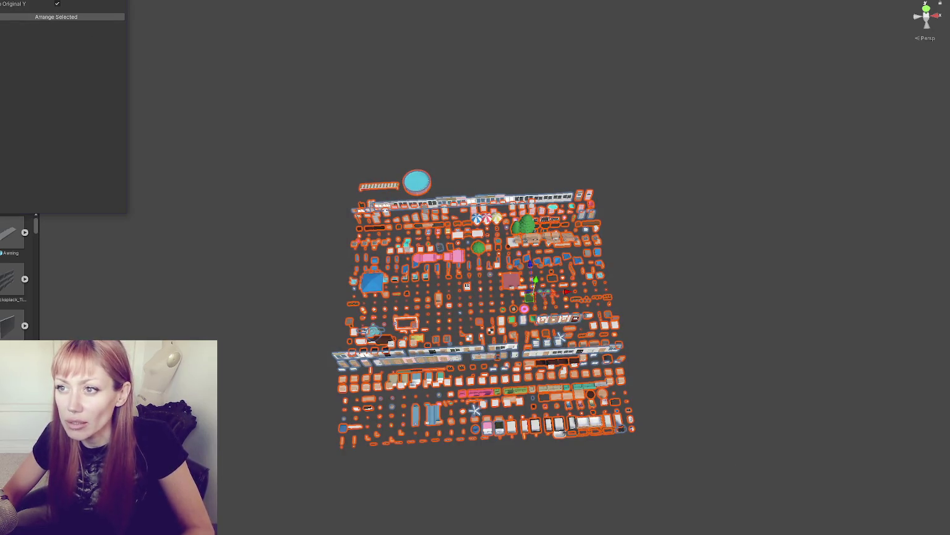
click(73, 17)
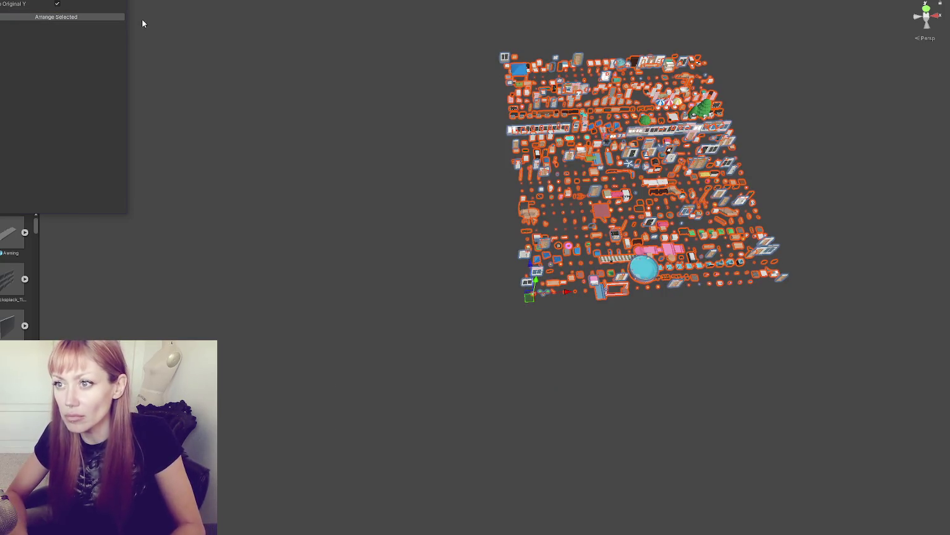
mouse_move(557, 266)
mouse_down()
mouse_move(606, 194)
mouse_move(680, 196)
mouse_up()
click(483, 450)
drag(483, 464, 499, 19)
click(712, 104)
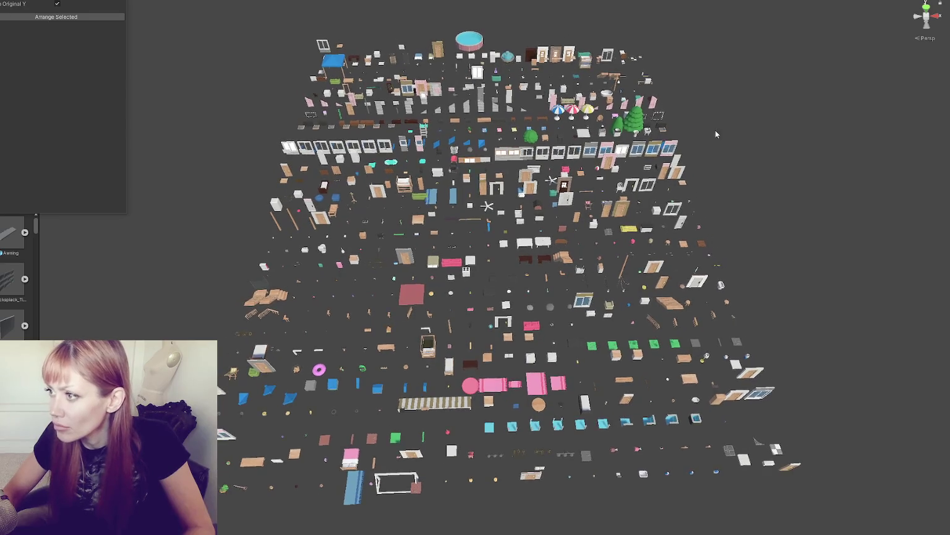
alt+drag(731, 130, 739, 129)
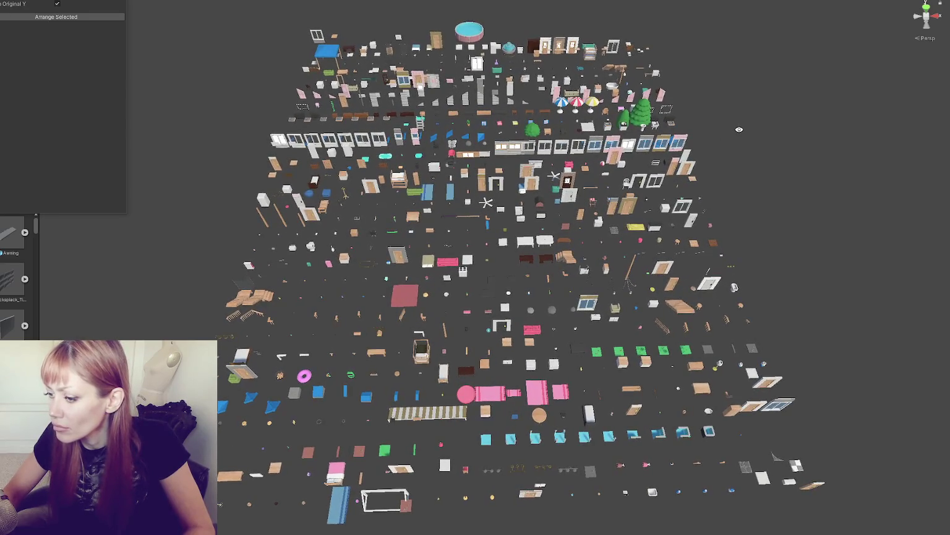
Step: Capture a screenshot of the Scene view showing the prop grid
key(Print)
mouse_move(161, 3)
mouse_down()
mouse_move(682, 470)
mouse_move(848, 531)
mouse_move(830, 531)
mouse_up()
drag(161, 272, 132, 275)
key(Return)
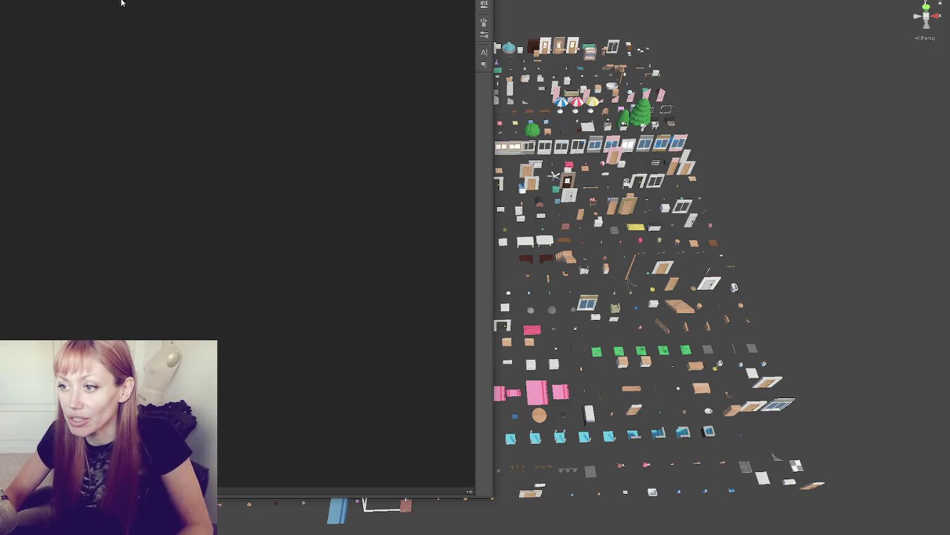
Step: Paste the scene screenshot into a new Photoshop canvas and view it full screen
key(ctrl+n)
key(Return)
key(ctrl+v)
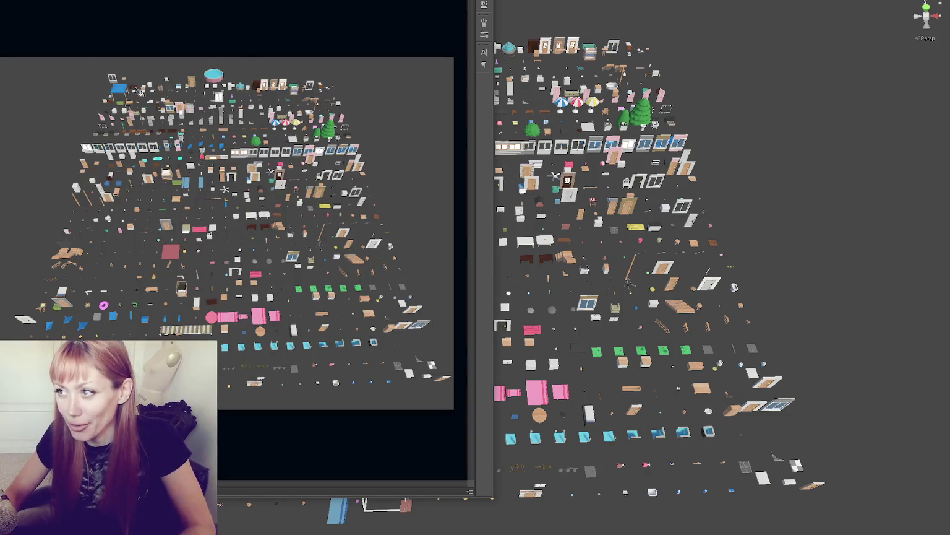
key(f)
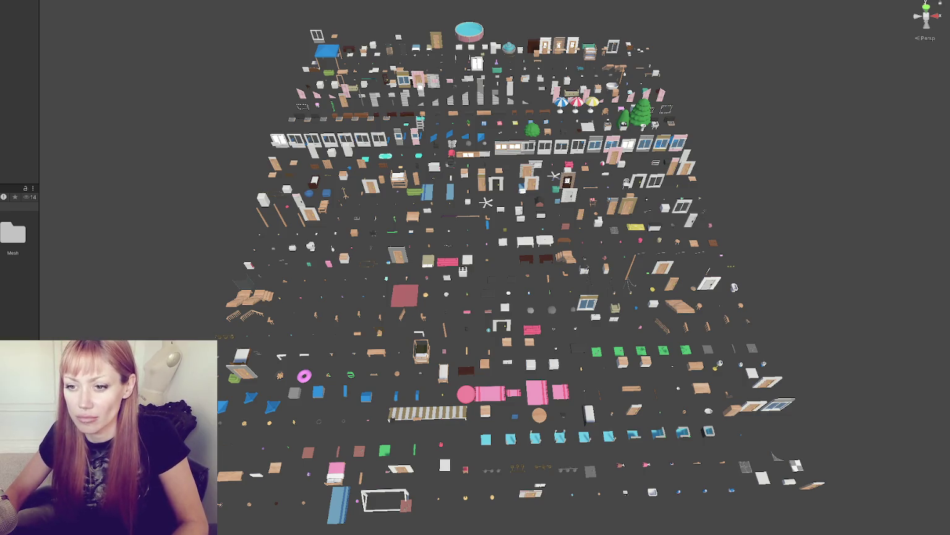
Step: Open the house bundle's Prefabs folder in the Project window
click(12, 235)
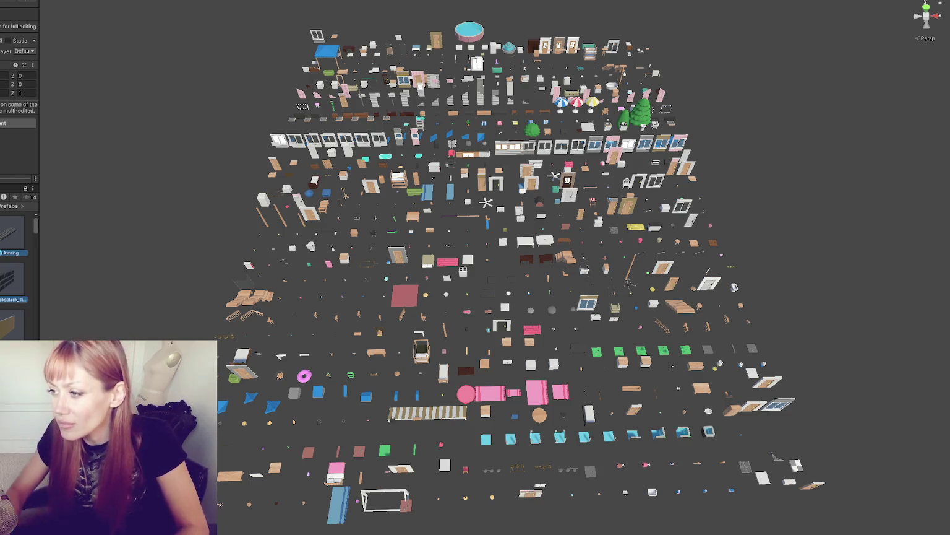
Step: Zoom in and pan across the middle rows to the pink rugs and striped mat
scroll(462, 270, up, 5)
drag(421, 320, 179, 354)
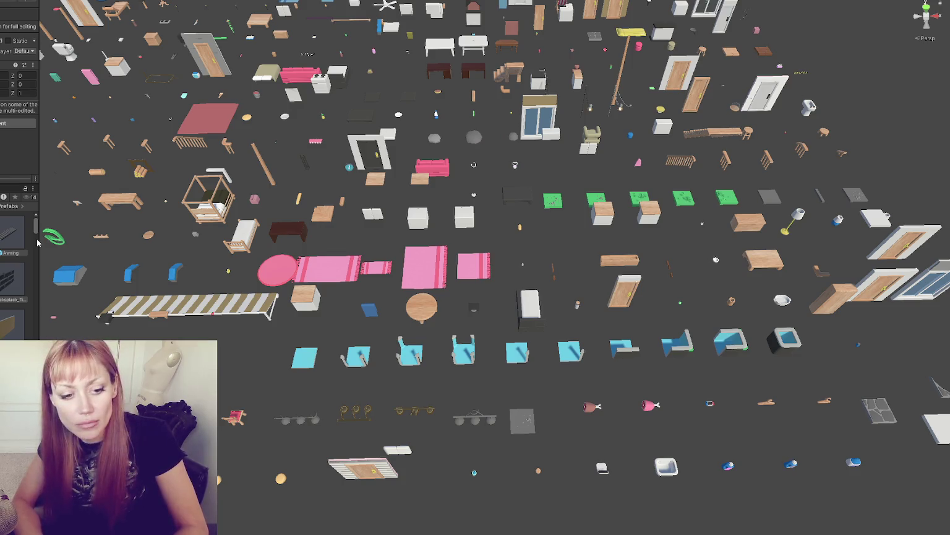
Step: Frame the mop and wooden bench up close, then select the mop
drag(310, 205, 525, 161)
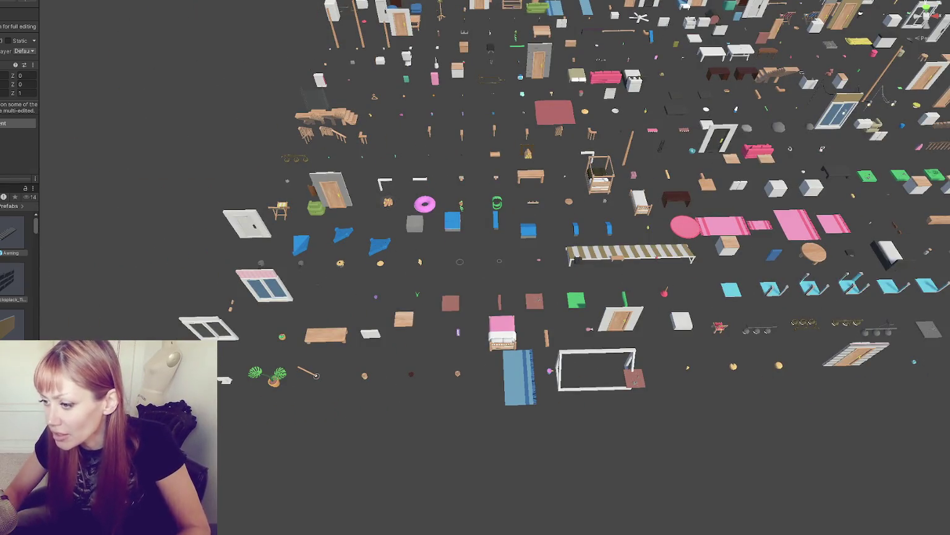
drag(352, 470, 352, 309)
scroll(380, 243, up, 5)
drag(380, 242, 379, 233)
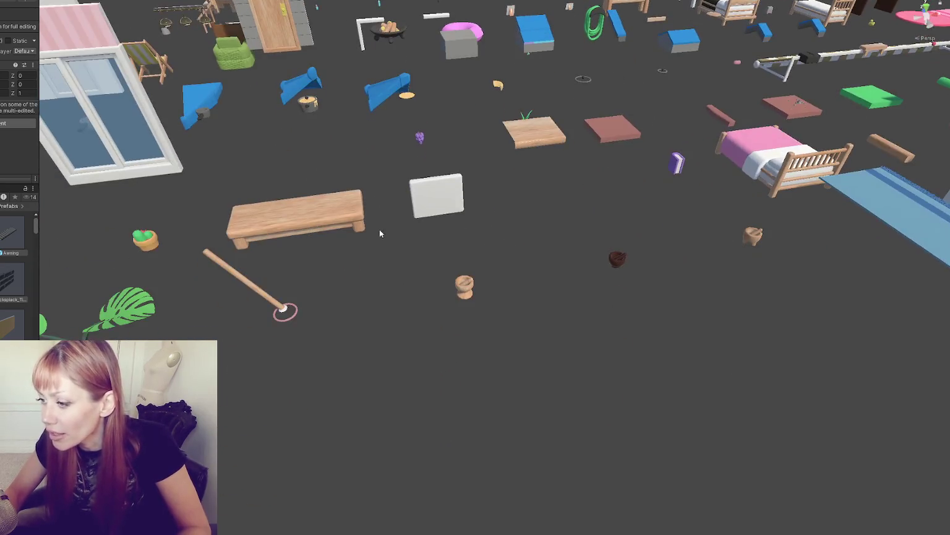
click(276, 304)
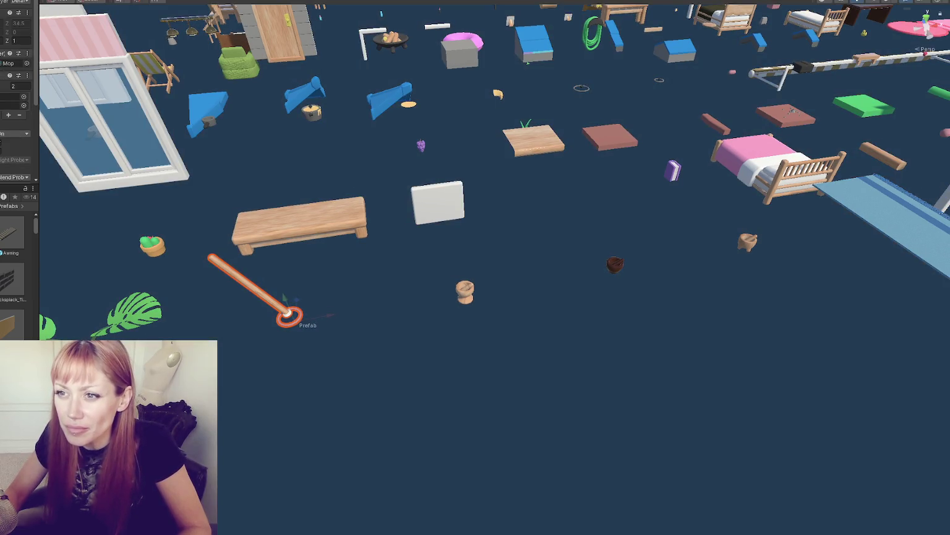
Step: Add a material slot to the mop and apply the white Bath 1 material to its head
click(8, 115)
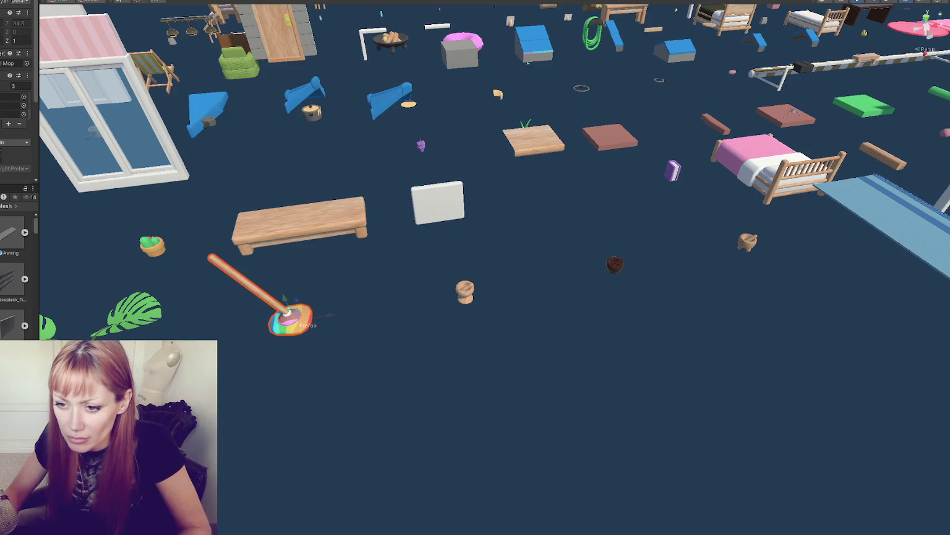
mouse_move(12, 248)
mouse_down()
mouse_move(287, 317)
mouse_move(288, 331)
mouse_move(9, 300)
mouse_up()
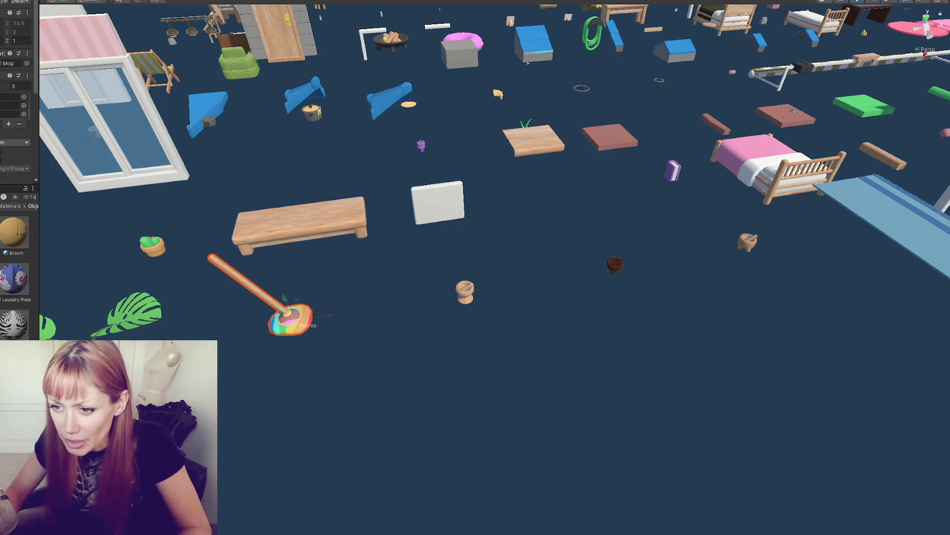
mouse_move(14, 235)
mouse_down()
mouse_move(250, 341)
mouse_move(272, 332)
mouse_up()
click(17, 253)
click(15, 254)
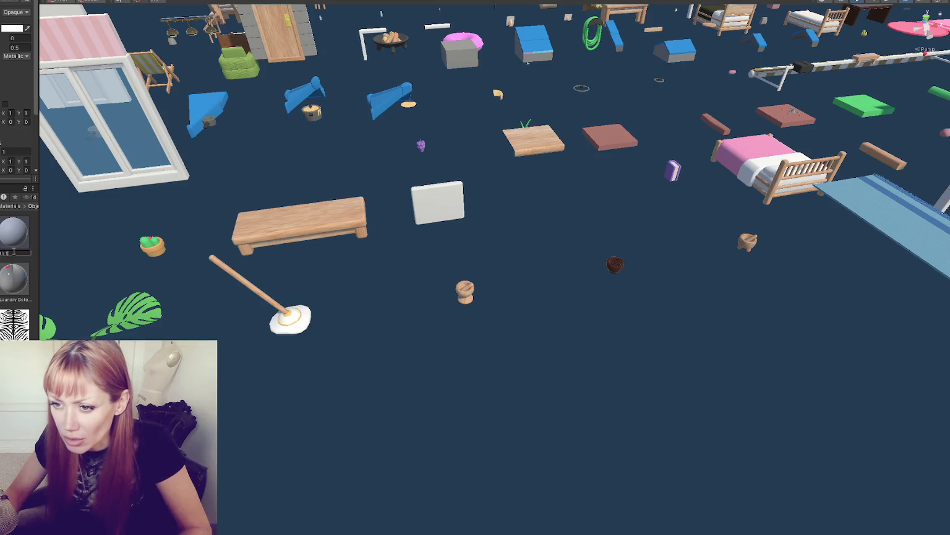
key(Return)
mouse_move(22, 255)
mouse_down()
mouse_move(19, 263)
mouse_move(185, 334)
mouse_move(284, 334)
mouse_up()
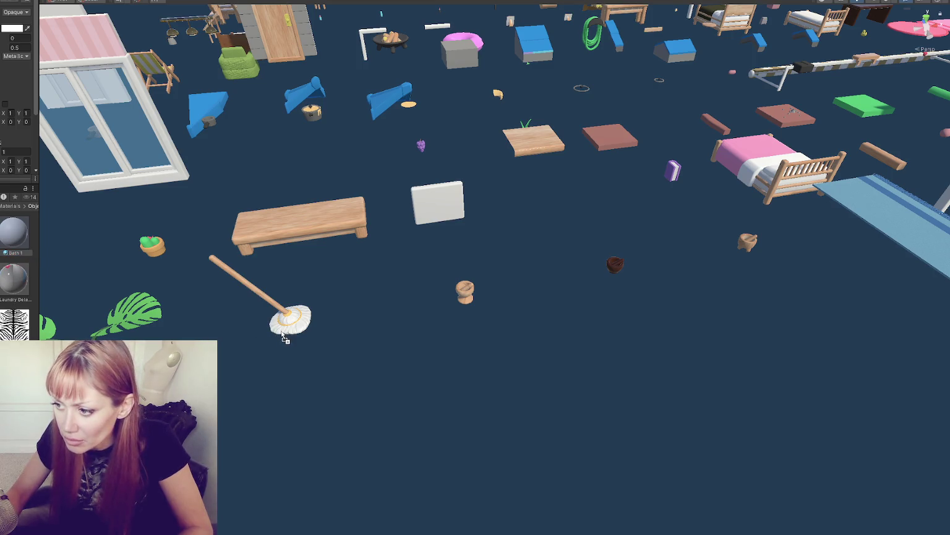
click(13, 243)
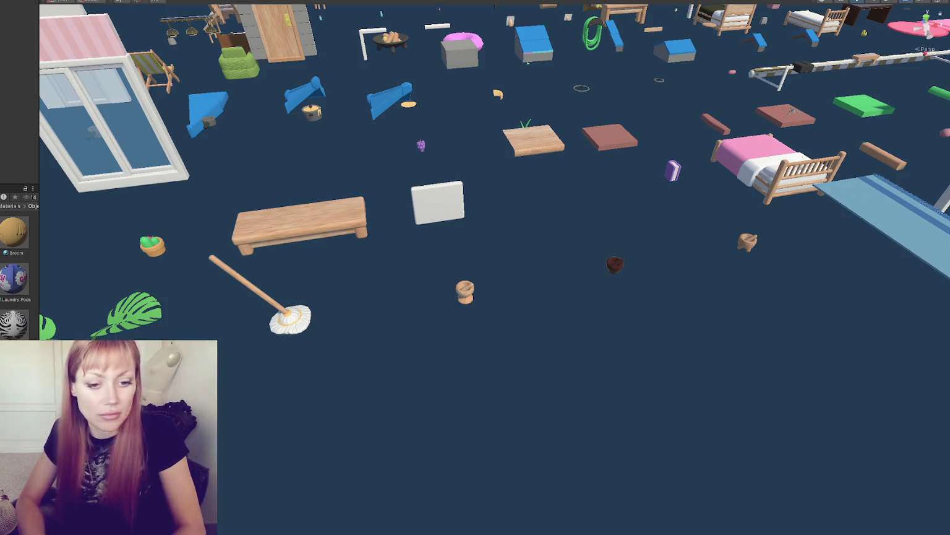
scroll(284, 119, down, 5)
Step: Zoom and pan across the prop layout, inspecting different groups of props
scroll(437, 135, up, 5)
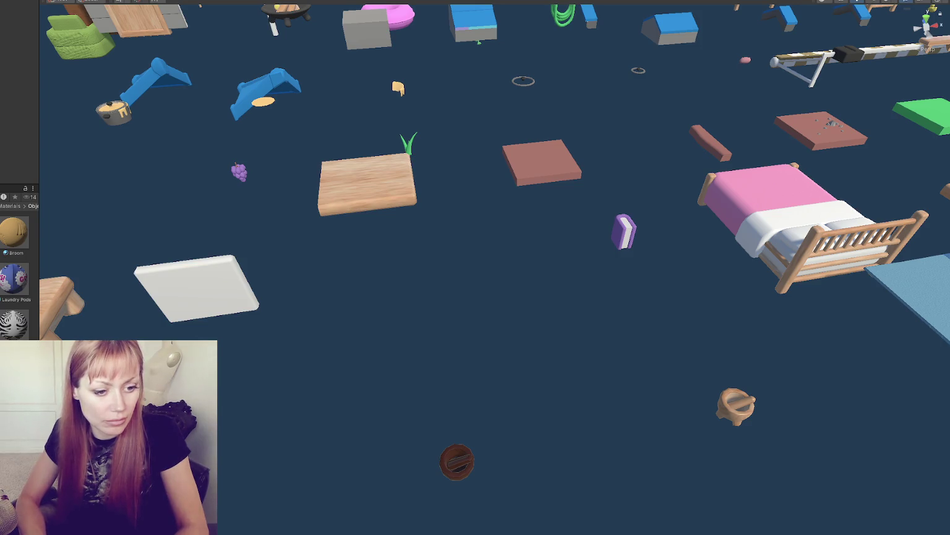
scroll(327, 243, down, 6)
mouse_move(445, 230)
mouse_down()
mouse_move(357, 239)
mouse_move(366, 203)
mouse_up()
scroll(366, 203, up, 3)
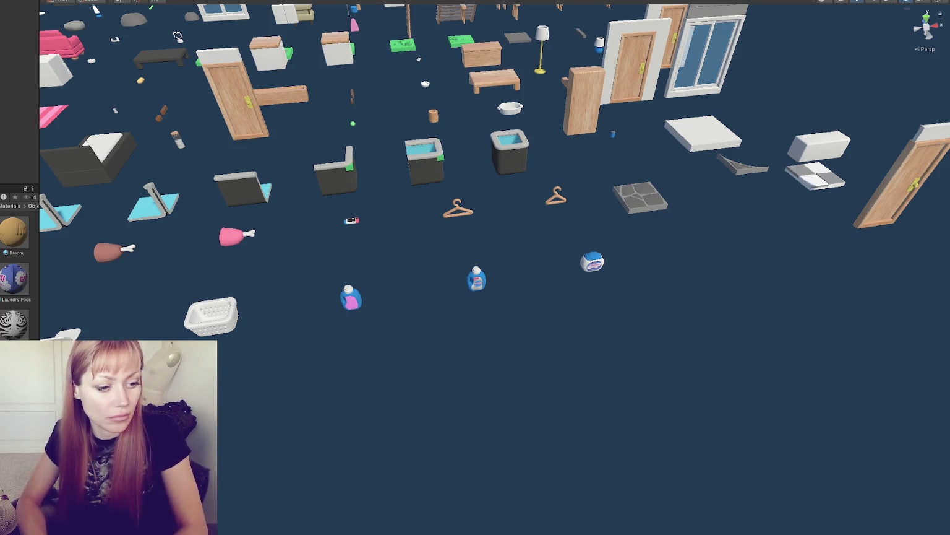
scroll(178, 37, down, 5)
scroll(368, 141, up, 5)
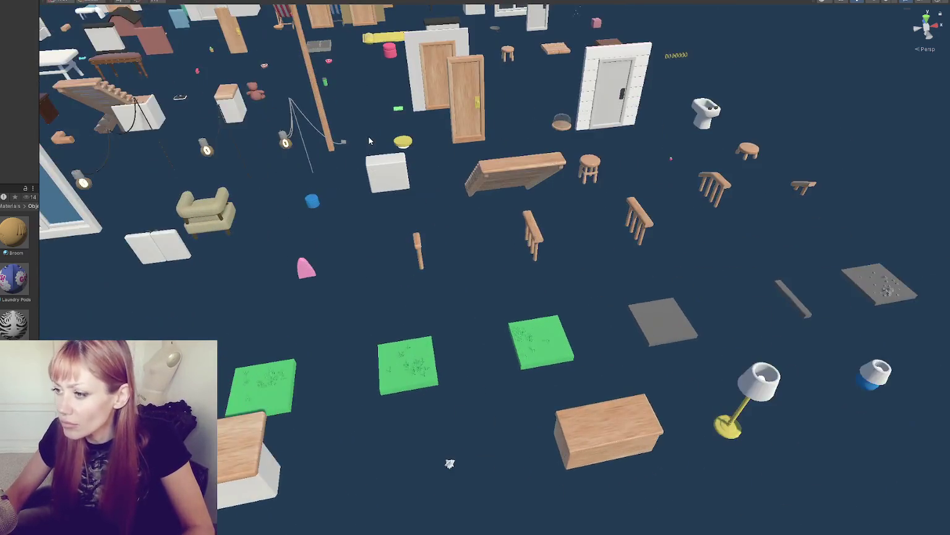
scroll(368, 142, down, 10)
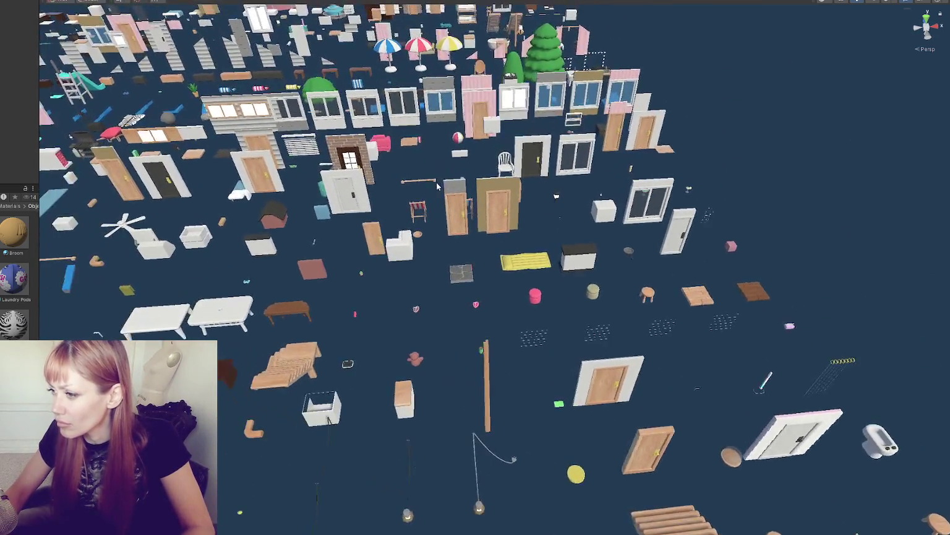
scroll(437, 182, up, 5)
drag(437, 181, 659, 218)
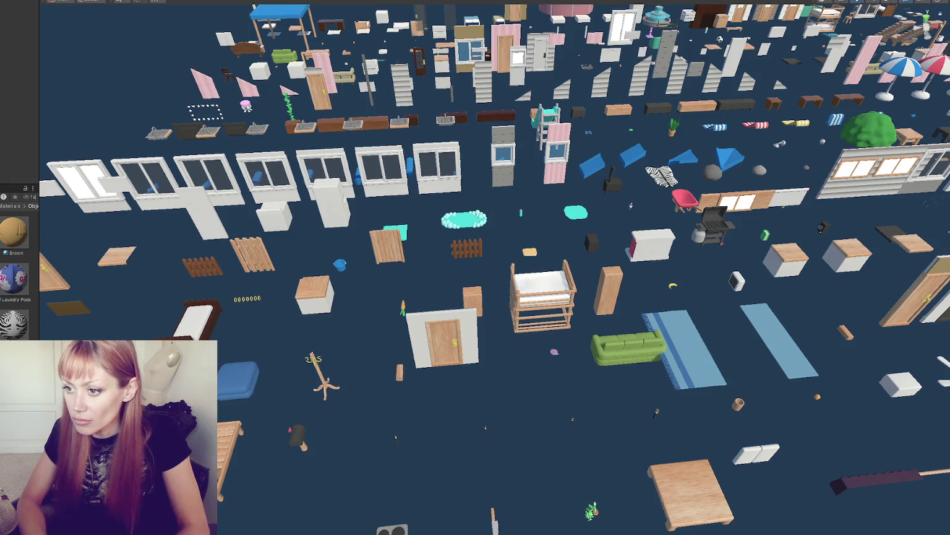
Step: Move past the umbrellas and trees to end on the pool, fountain, doors and couch
scroll(118, 211, down, 3)
scroll(117, 212, up, 6)
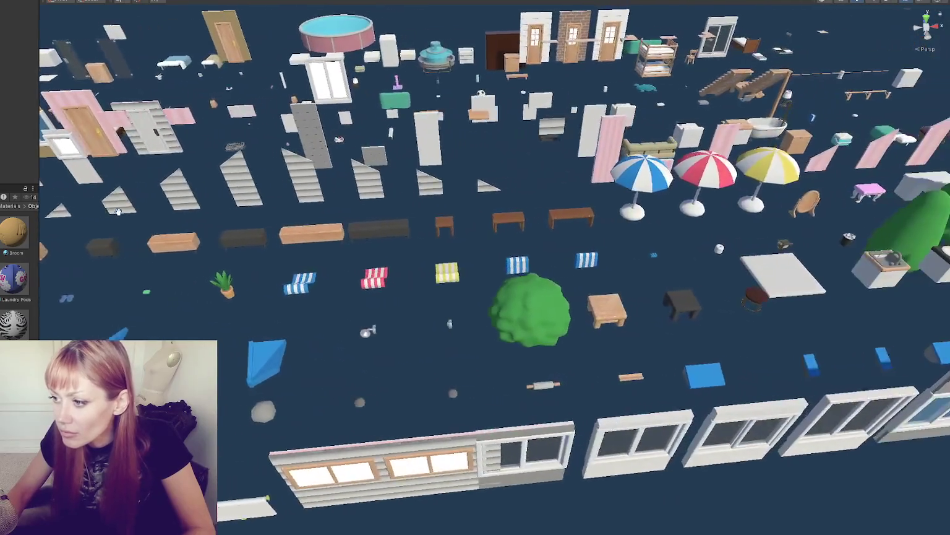
drag(118, 212, 37, 215)
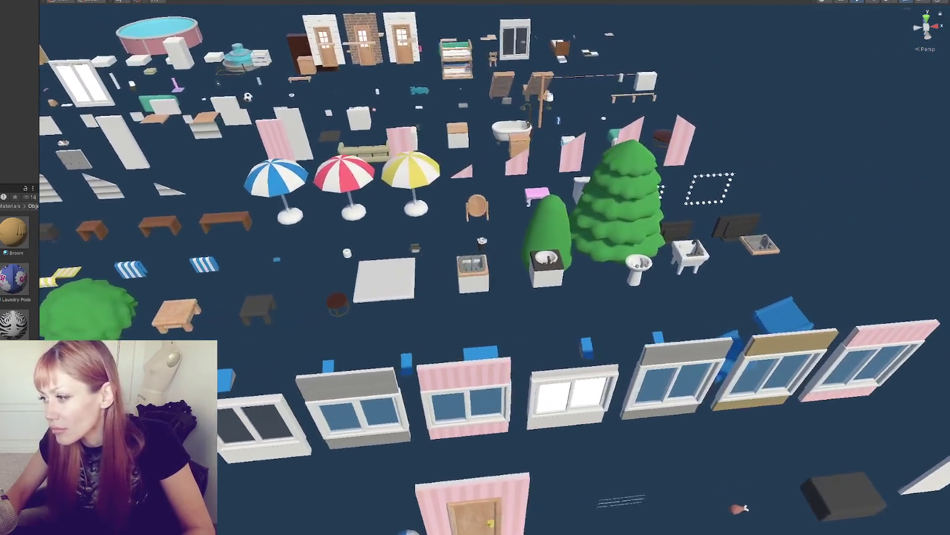
scroll(336, 242, down, 2)
scroll(336, 241, up, 5)
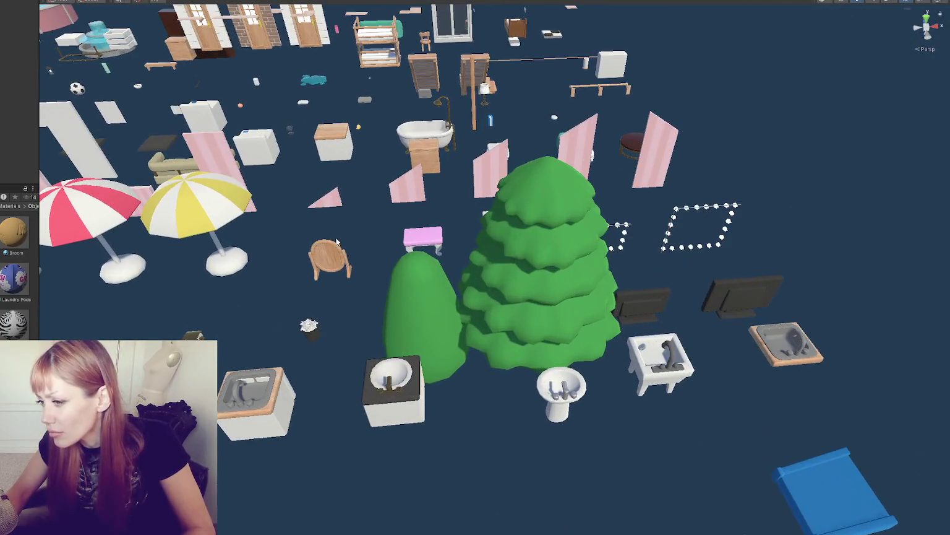
scroll(321, 218, down, 5)
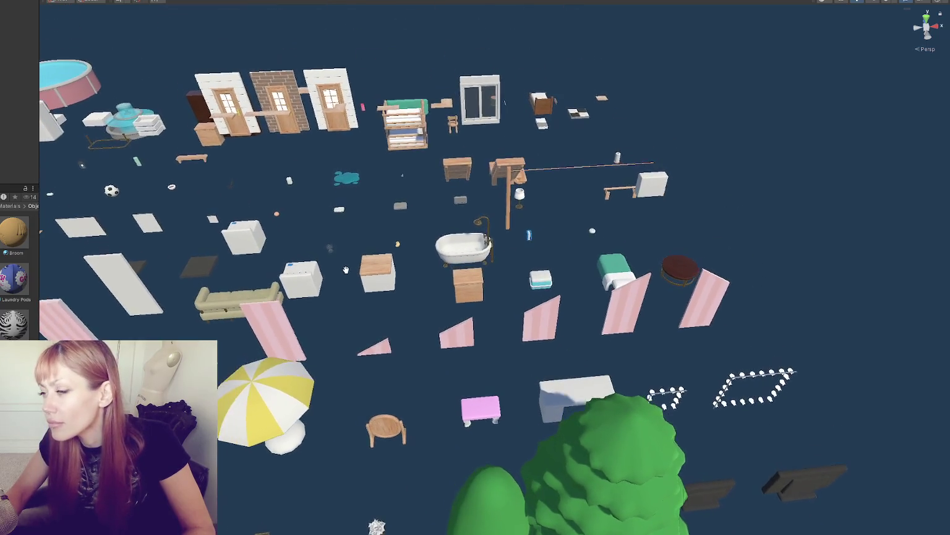
scroll(405, 320, down, 2)
scroll(411, 299, up, 5)
drag(411, 300, 603, 258)
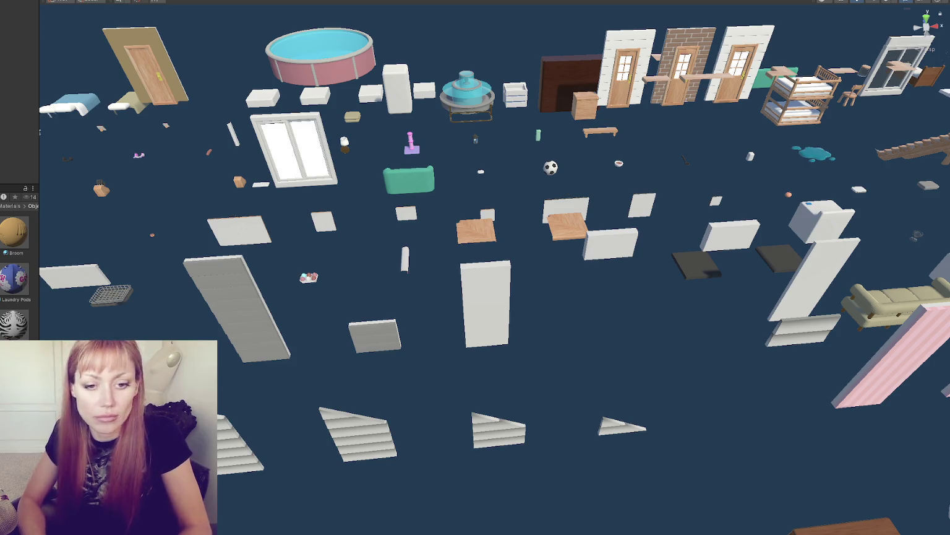
Step: Frame the fountain and save the changes made to its prefab
click(475, 106)
key(f)
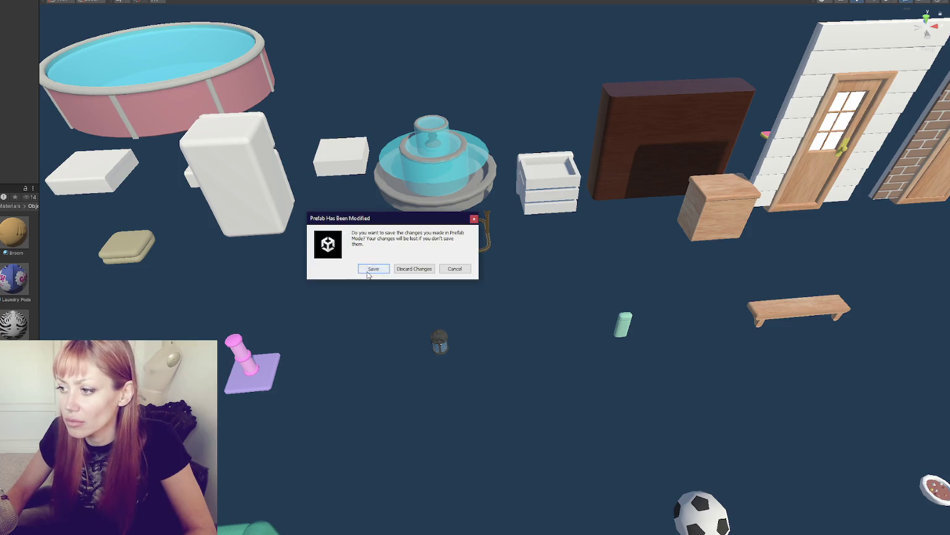
click(374, 270)
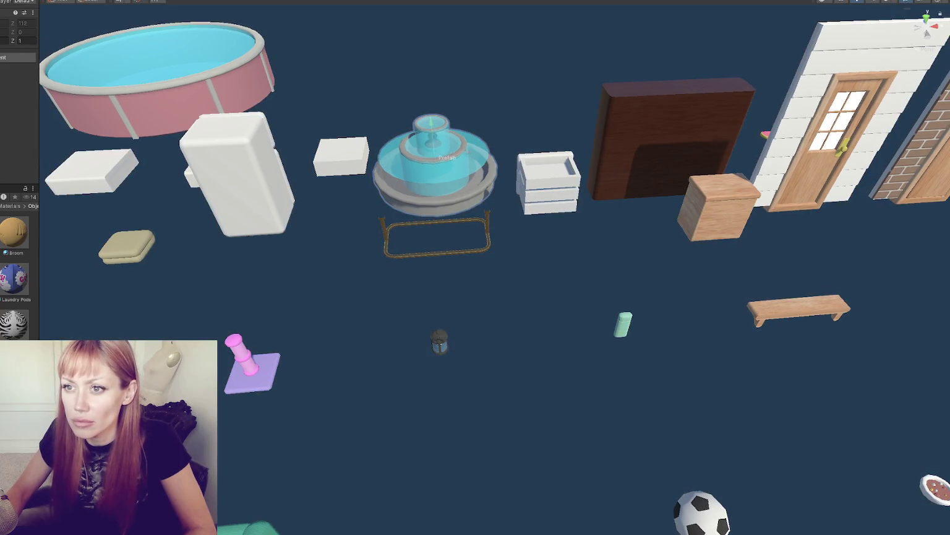
Step: Toggle a fountain setting Off and back On, then exit Prefab Mode to the main scene
click(396, 166)
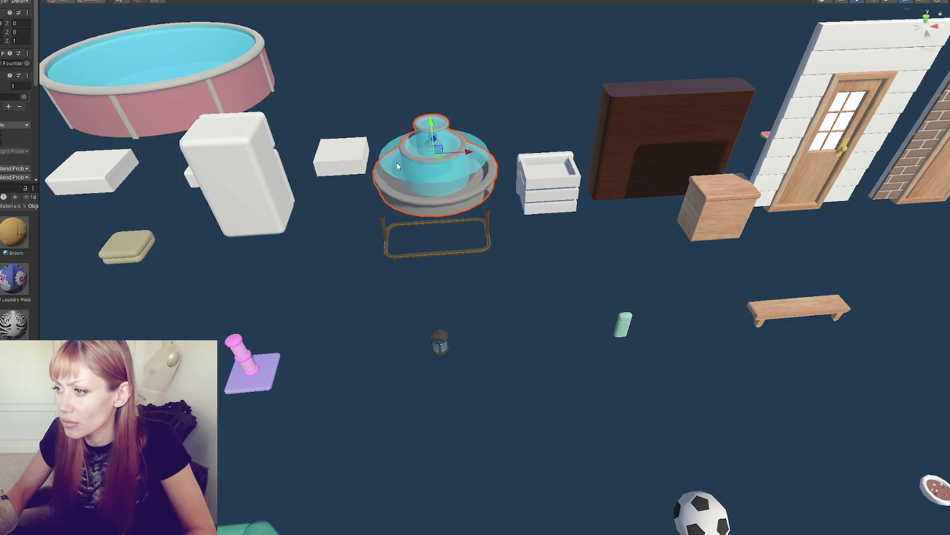
click(16, 124)
click(15, 129)
click(15, 124)
click(15, 141)
click(15, 124)
click(337, 101)
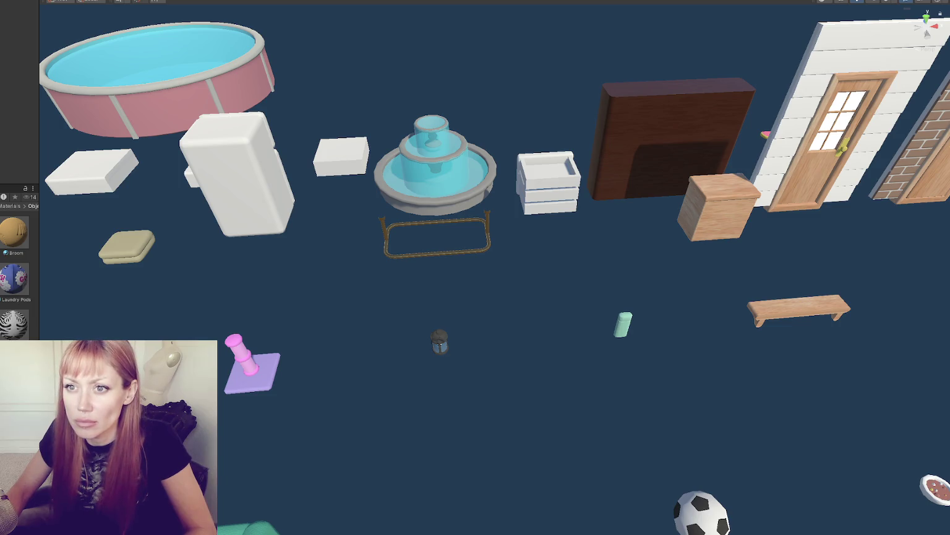
key(ctrl+p)
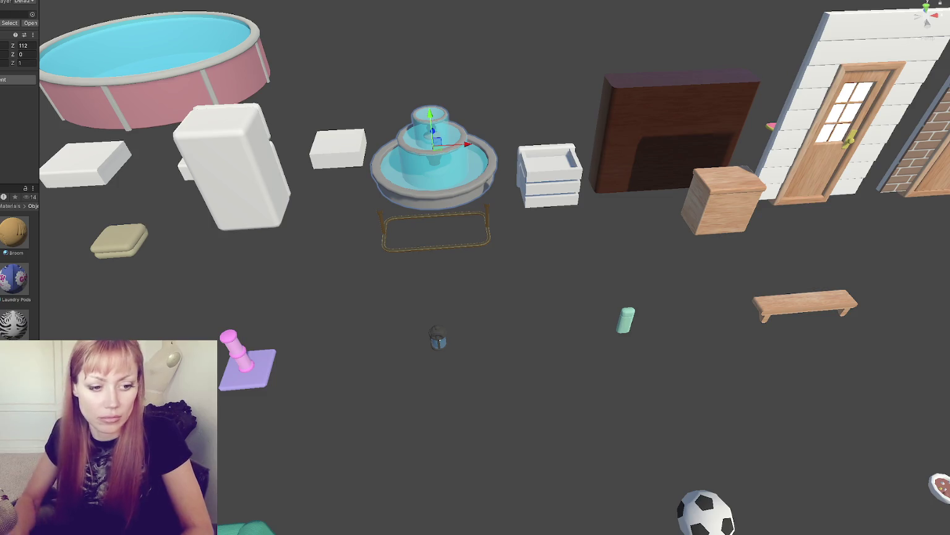
Step: Raise the green couch slightly and lower the brown couch toward the floor
scroll(290, 245, down, 3)
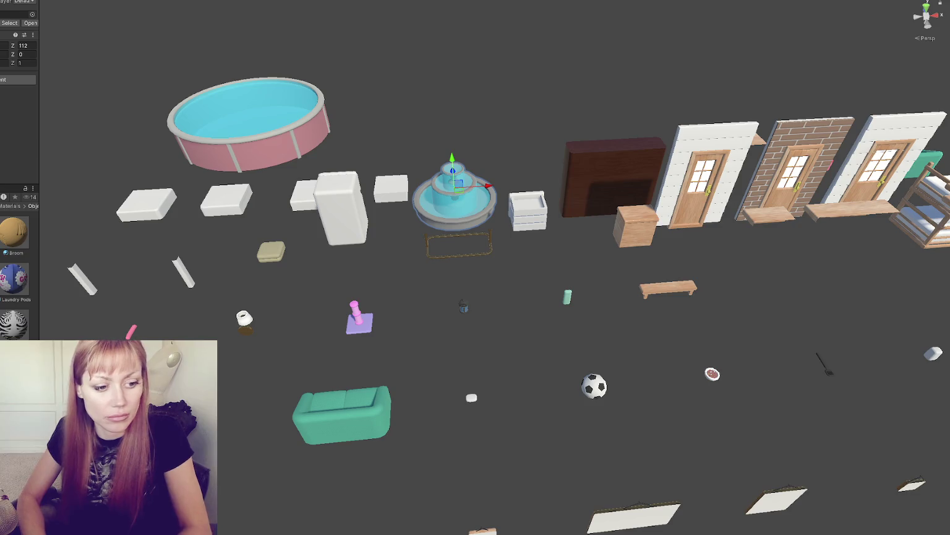
scroll(199, 337, down, 3)
mouse_move(198, 337)
mouse_down()
mouse_move(309, 333)
mouse_move(296, 220)
mouse_move(390, 123)
mouse_up()
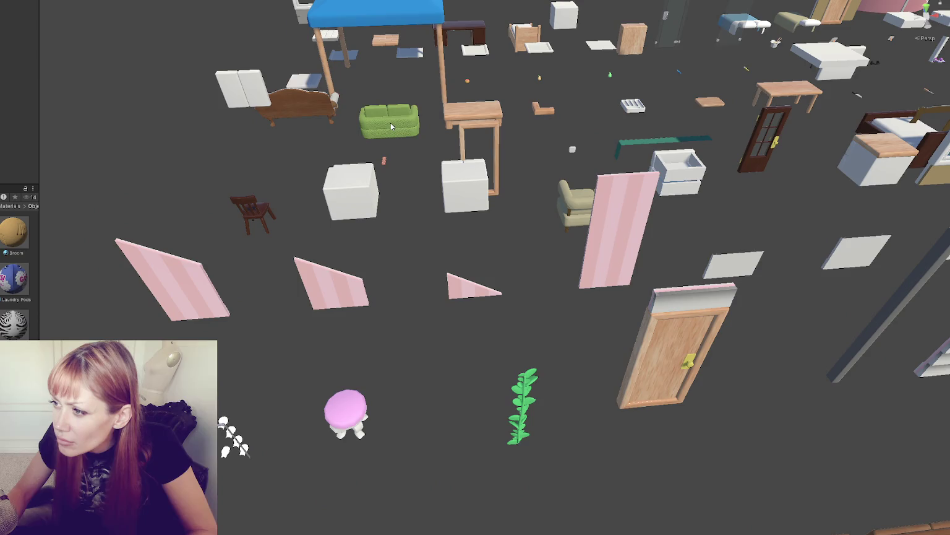
click(391, 126)
drag(384, 85, 364, 79)
click(305, 100)
drag(304, 82, 300, 106)
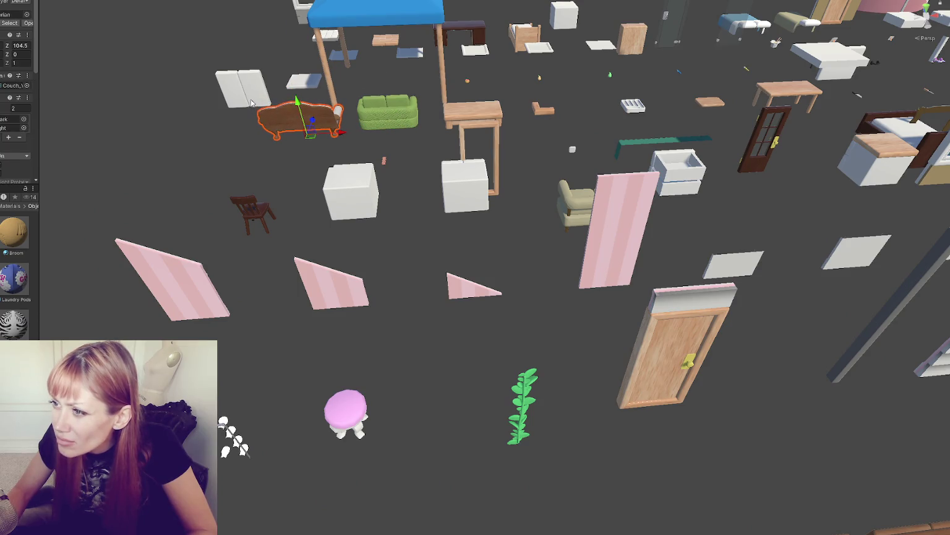
Step: Drag the round pool along its Z axis toward the other props
scroll(299, 105, down, 5)
scroll(399, 105, up, 3)
drag(399, 105, 520, 28)
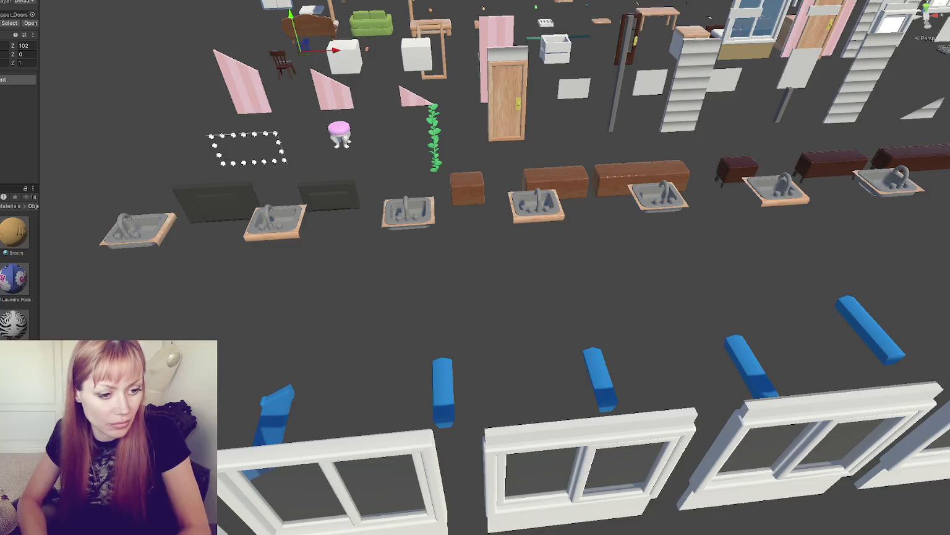
scroll(476, 267, down, 3)
scroll(582, 251, down, 2)
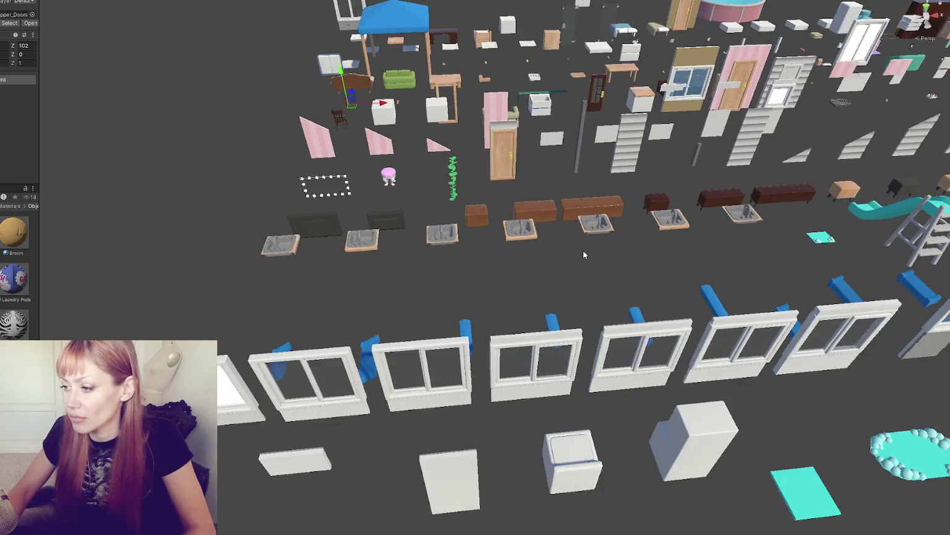
drag(582, 251, 338, 279)
key(Right)
key(Right)
key(Right)
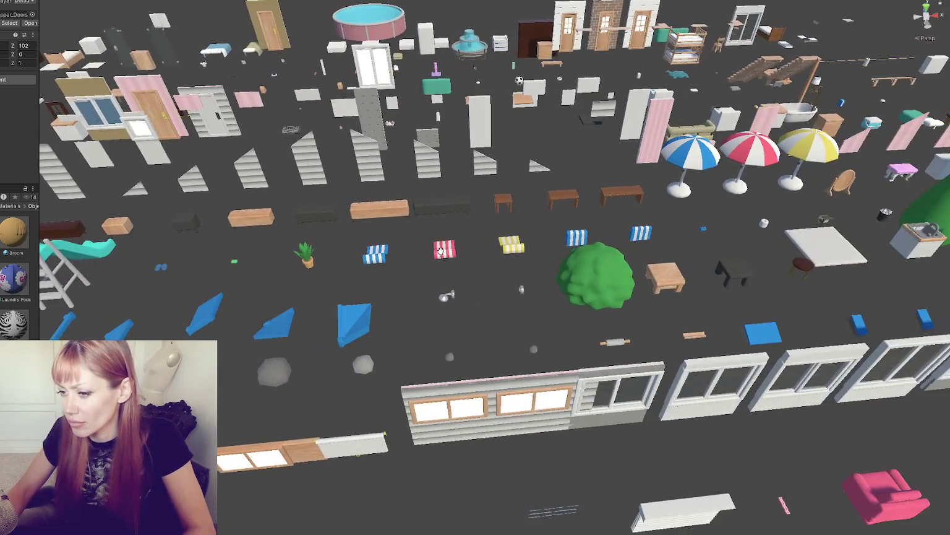
key(Right)
key(Right)
key(Right)
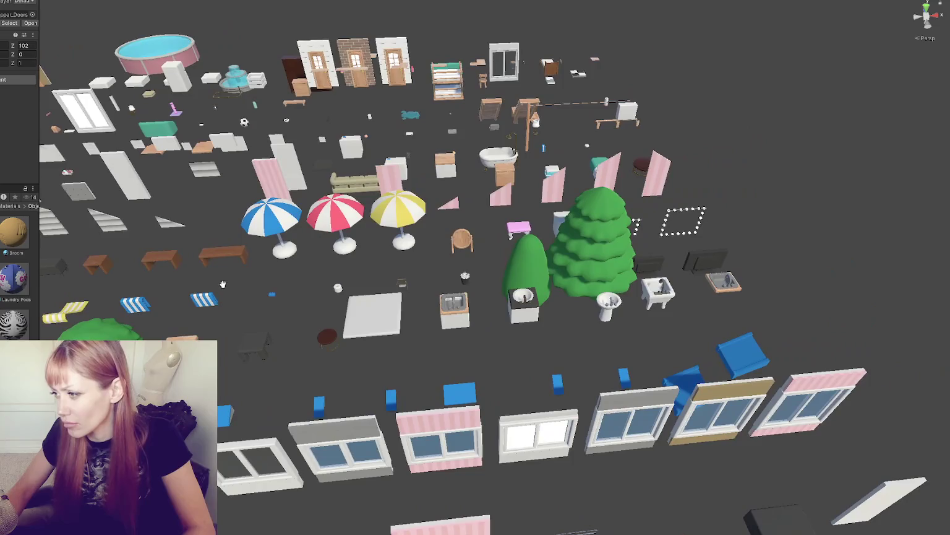
scroll(233, 289, down, 5)
key(Up)
key(Up)
key(Up)
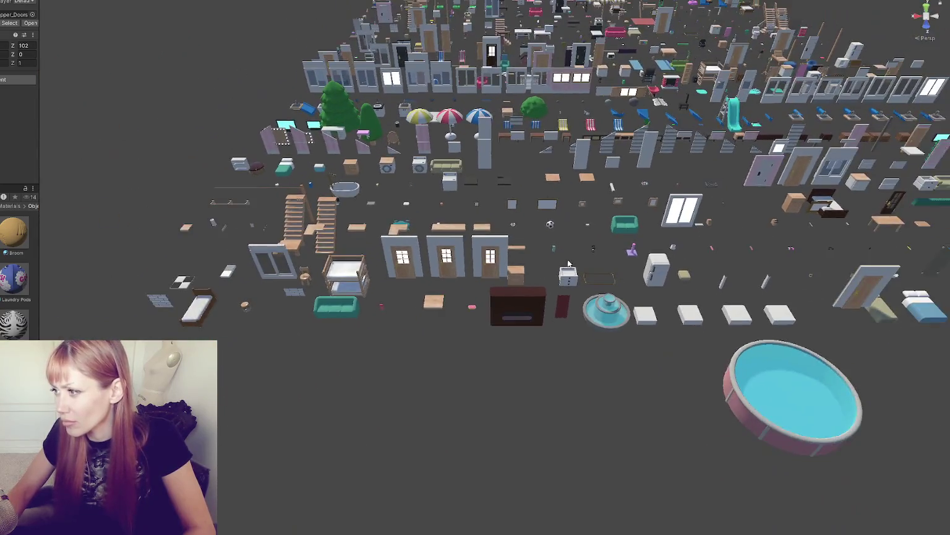
mouse_move(568, 264)
mouse_down()
mouse_move(459, 379)
mouse_move(378, 396)
mouse_up()
click(379, 397)
mouse_move(349, 469)
mouse_down()
mouse_move(503, 86)
mouse_move(461, 162)
mouse_move(460, 124)
mouse_move(437, 204)
mouse_move(461, 93)
mouse_move(458, 266)
mouse_move(430, 507)
mouse_move(769, 508)
mouse_move(716, 388)
mouse_up()
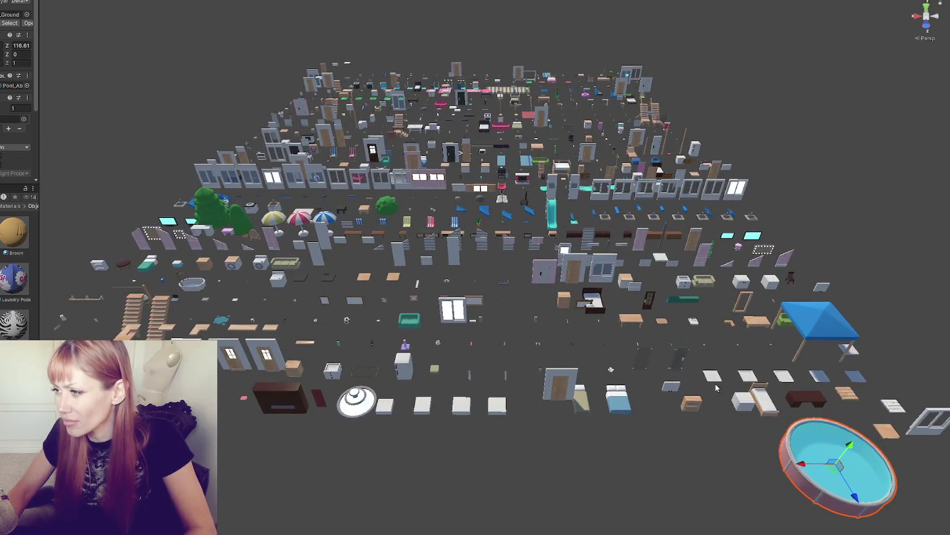
mouse_move(200, 8)
mouse_down()
mouse_move(89, 6)
mouse_move(435, 185)
mouse_move(292, 183)
mouse_up()
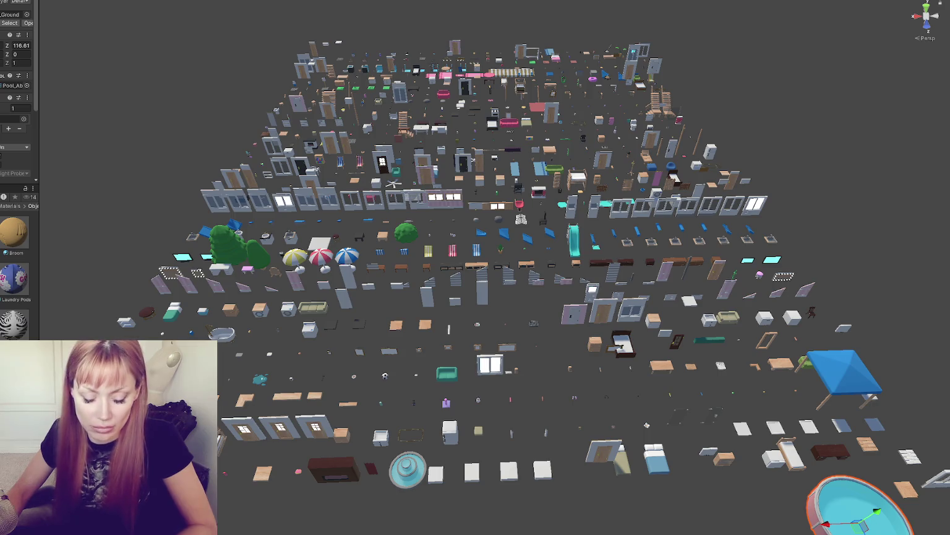
Step: Select all objects and run Arrange Selected to pack them into a tight block, then frame it
key(ctrl+a)
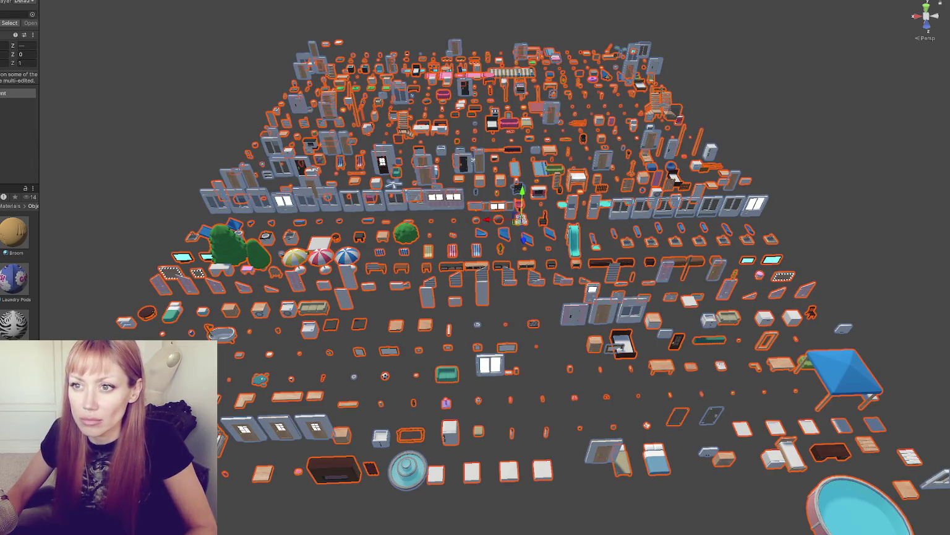
click(64, 7)
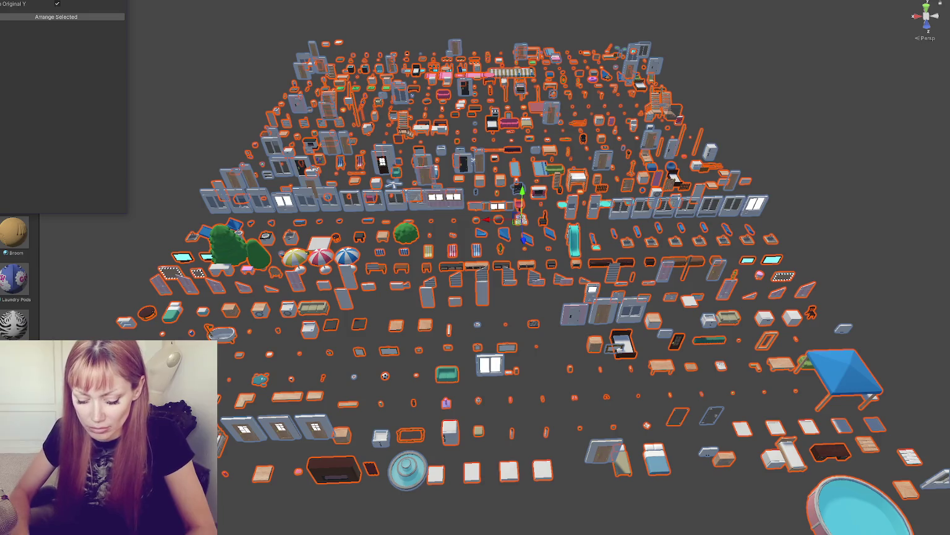
click(56, 18)
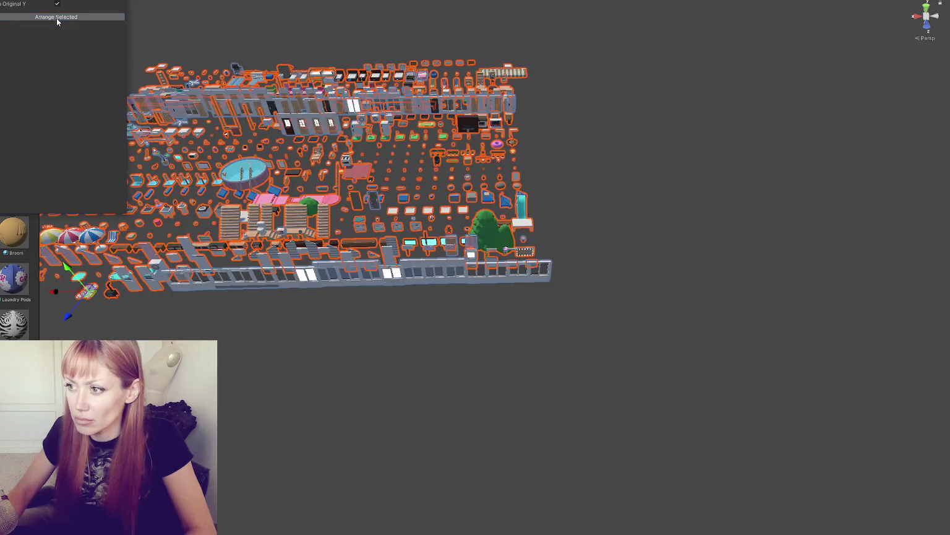
key(f)
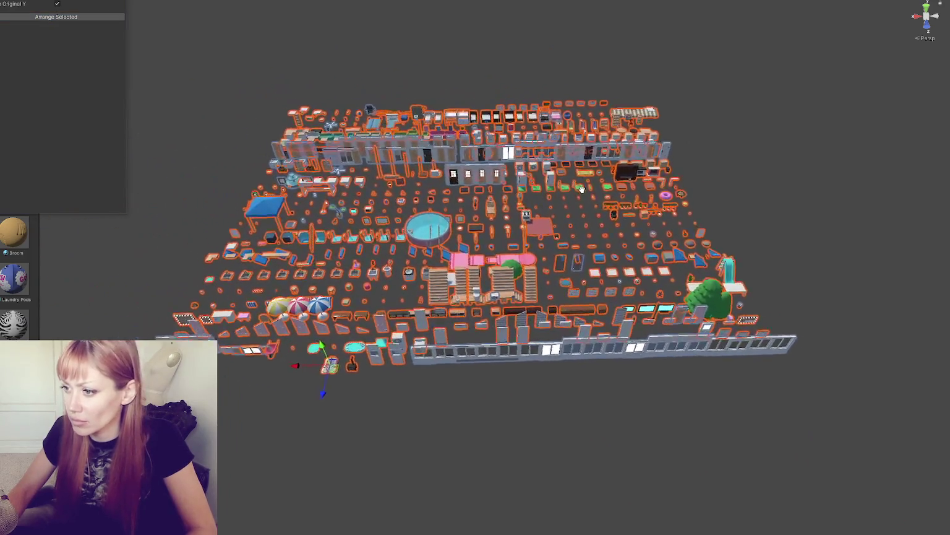
scroll(582, 193, up, 2)
scroll(581, 191, up, 1)
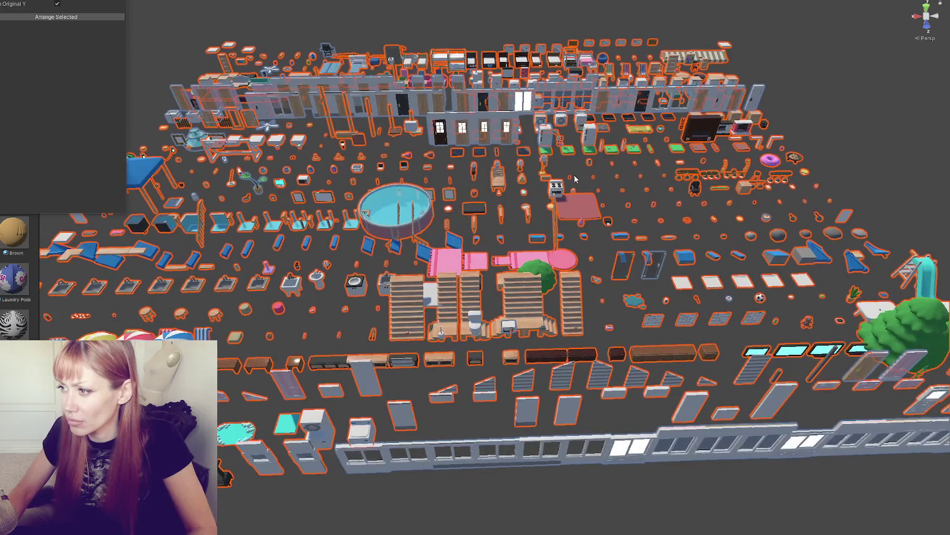
click(575, 183)
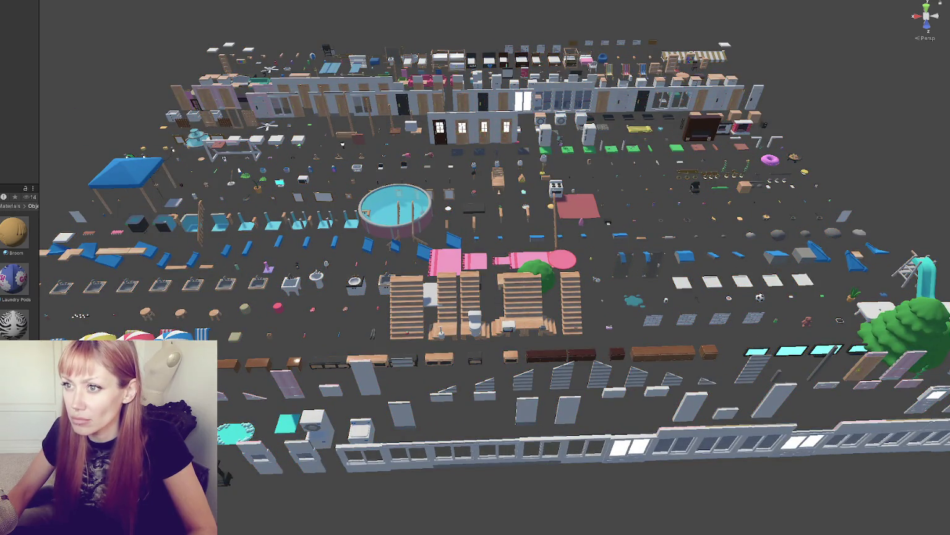
Step: Drag the round pool out of the grid to just behind the back row
drag(424, 106, 322, 106)
scroll(322, 107, down, 2)
click(318, 234)
mouse_move(317, 234)
mouse_down()
mouse_move(309, 505)
mouse_move(288, 509)
mouse_move(794, 501)
mouse_move(857, 512)
mouse_move(839, 512)
mouse_move(860, 502)
mouse_move(551, 57)
mouse_move(554, 44)
mouse_move(597, 58)
mouse_move(575, 48)
mouse_move(583, 45)
mouse_move(554, 52)
mouse_up()
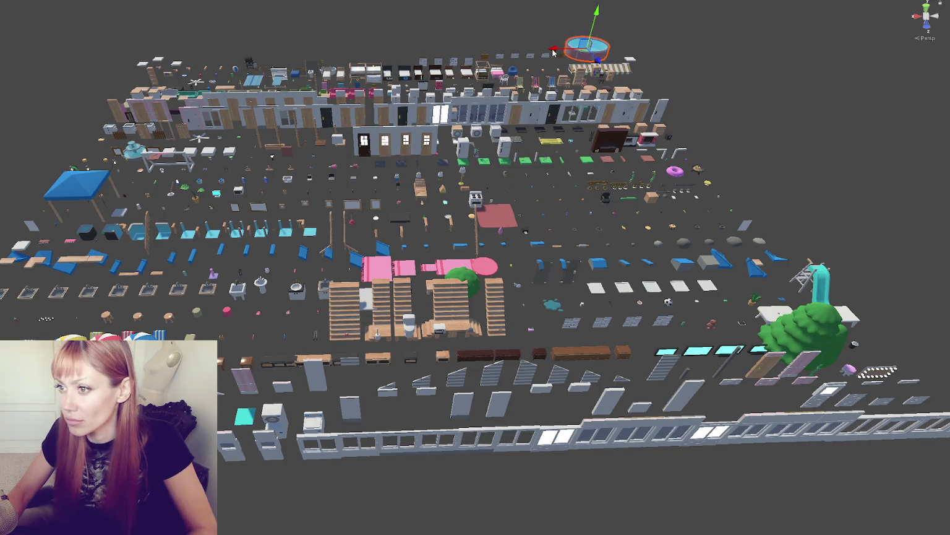
Step: Orbit and zoom around the rearranged grid to check the pool's new spot, then deselect it
drag(766, 160, 780, 155)
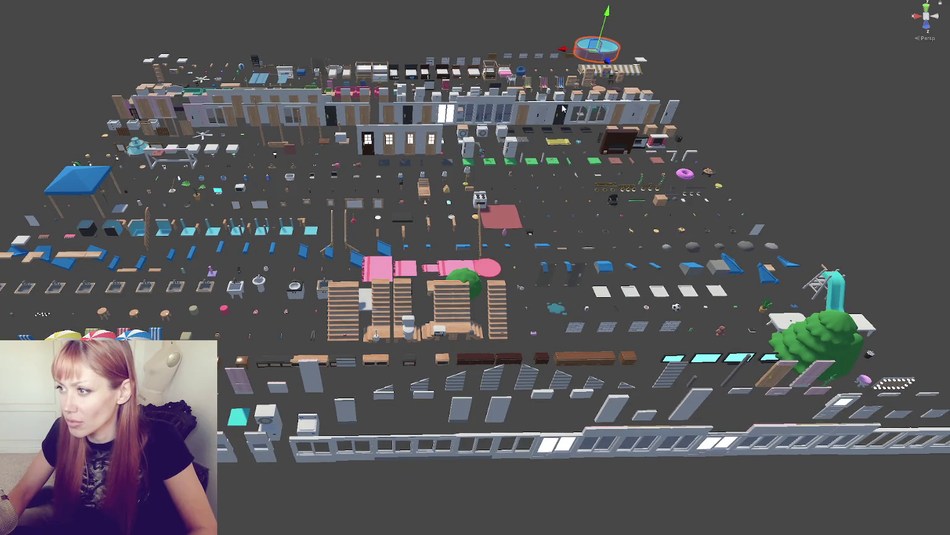
scroll(421, 179, up, 5)
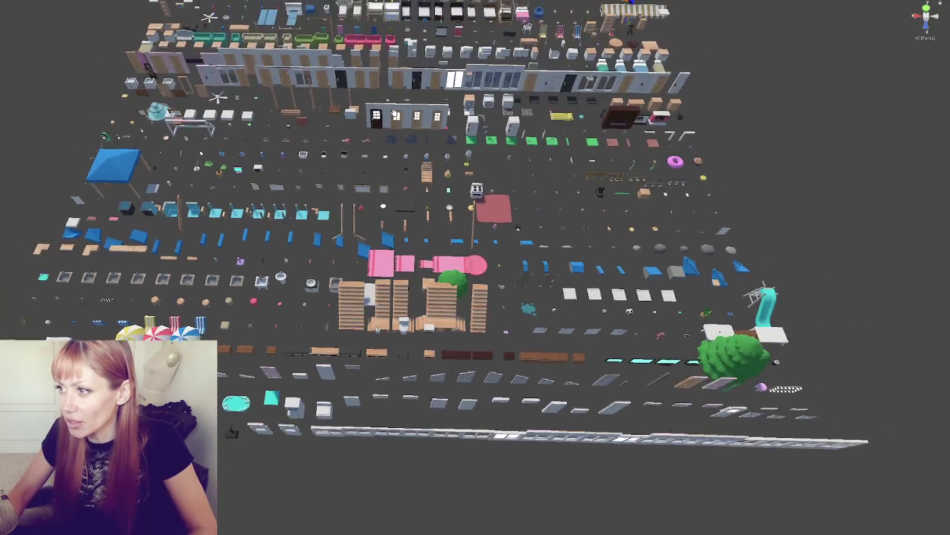
scroll(421, 179, down, 3)
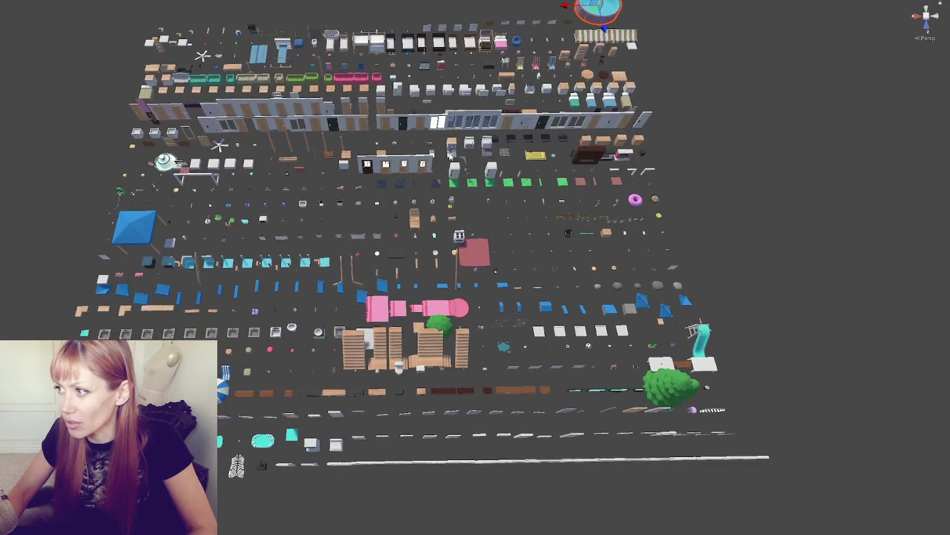
scroll(502, 169, up, 2)
drag(502, 169, 480, 165)
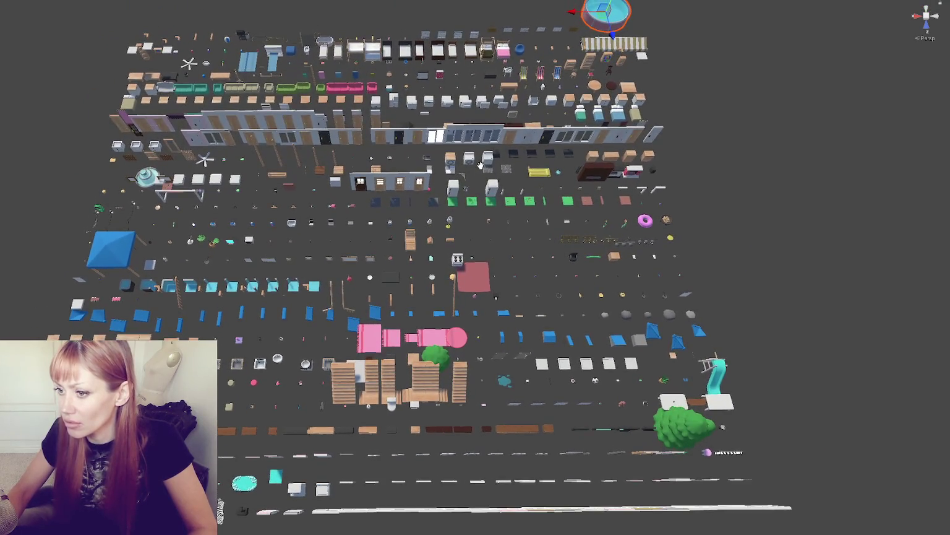
scroll(481, 168, up, 3)
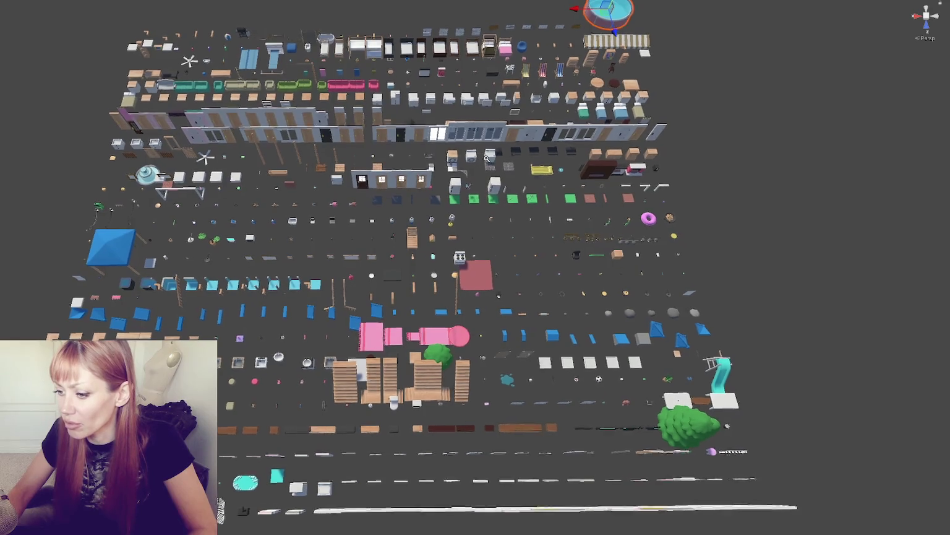
drag(492, 161, 493, 156)
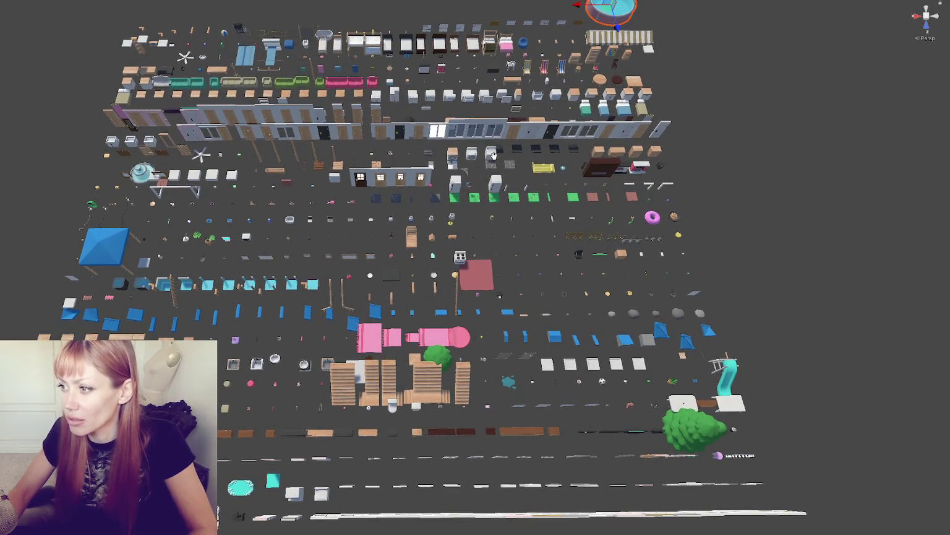
click(672, 141)
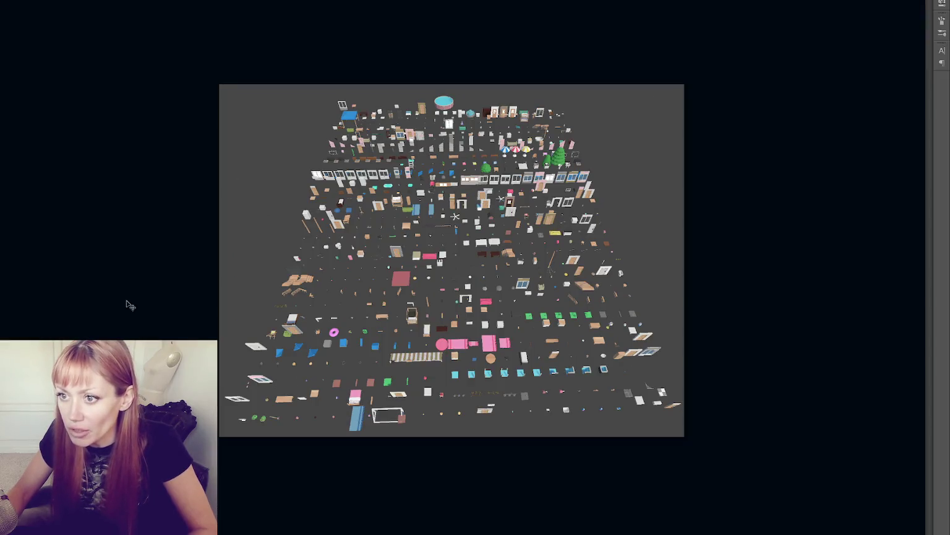
key(ctrl+Tab)
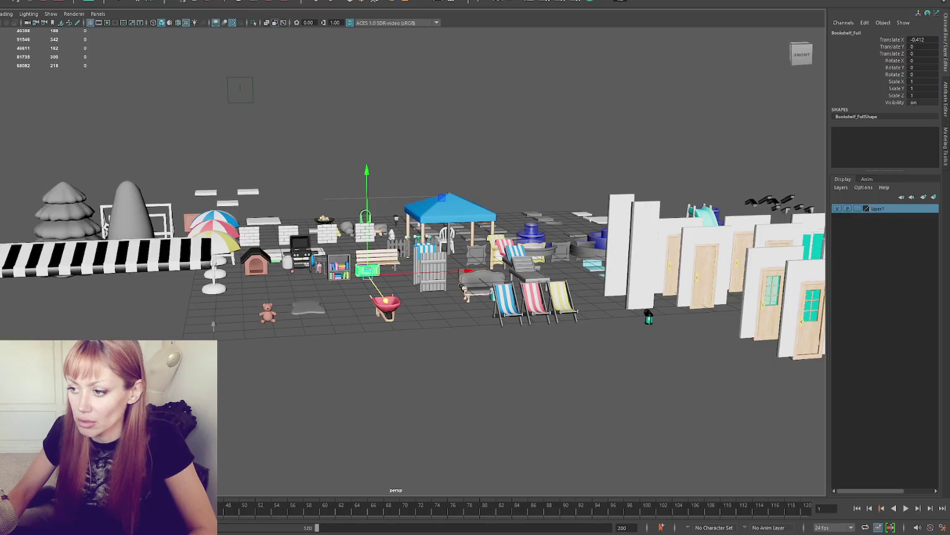
scroll(413, 260, up, 5)
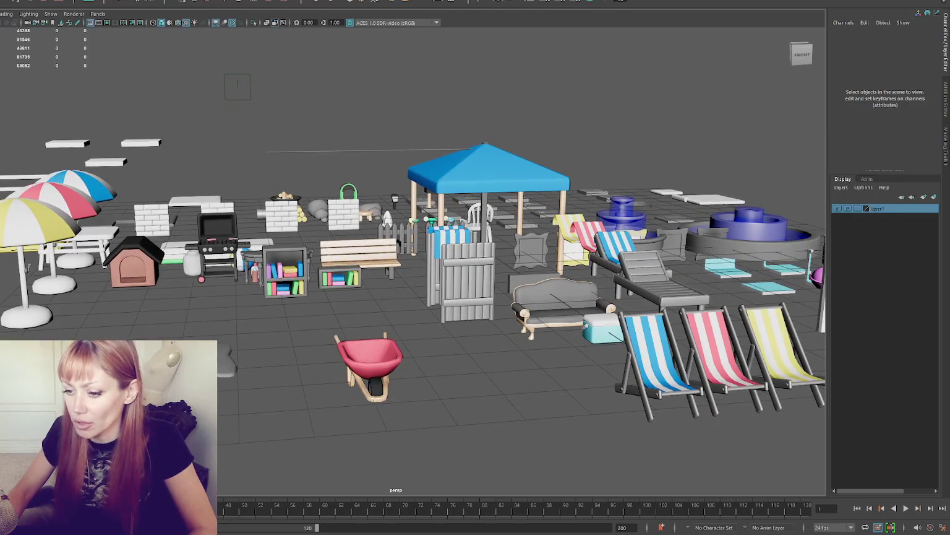
scroll(364, 448, up, 10)
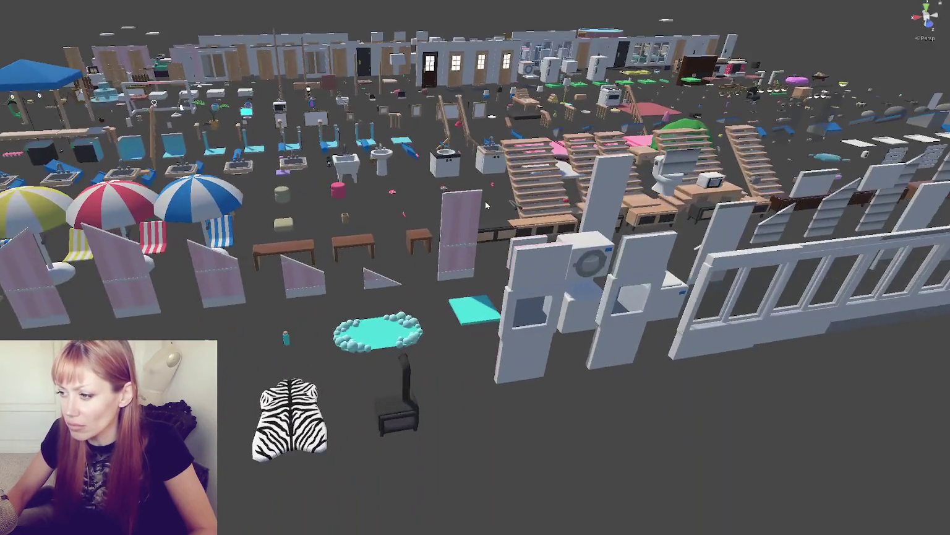
drag(486, 206, 525, 201)
mouse_move(397, 212)
mouse_down()
mouse_move(576, 210)
mouse_move(359, 250)
mouse_move(409, 318)
mouse_up()
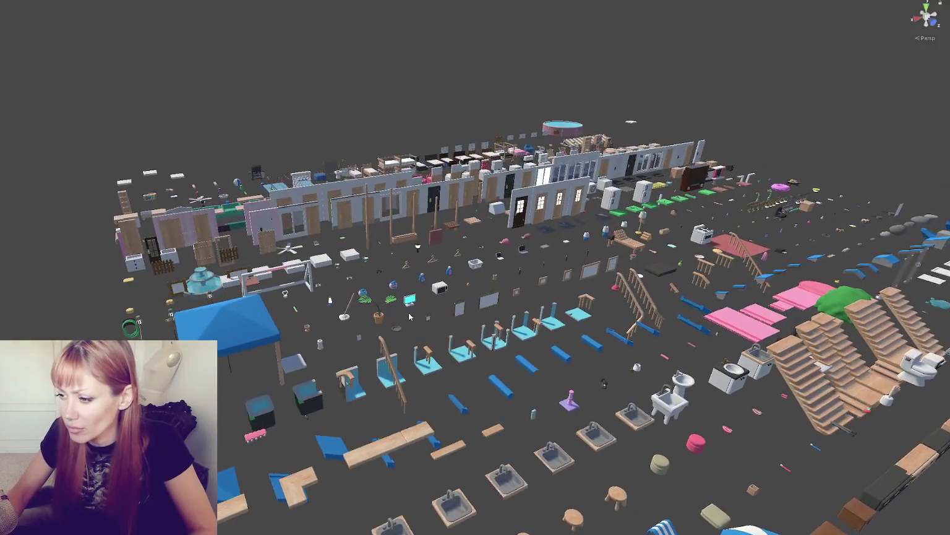
scroll(411, 311, up, 2)
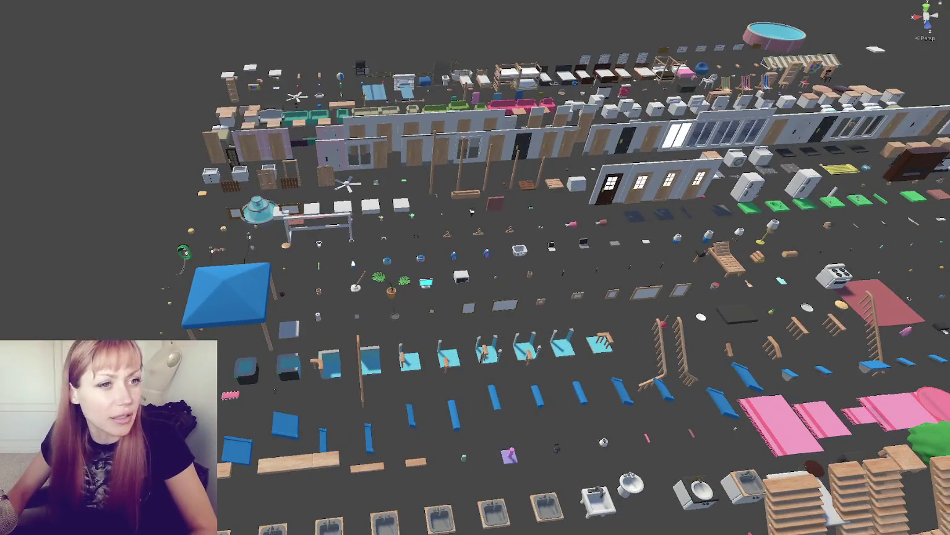
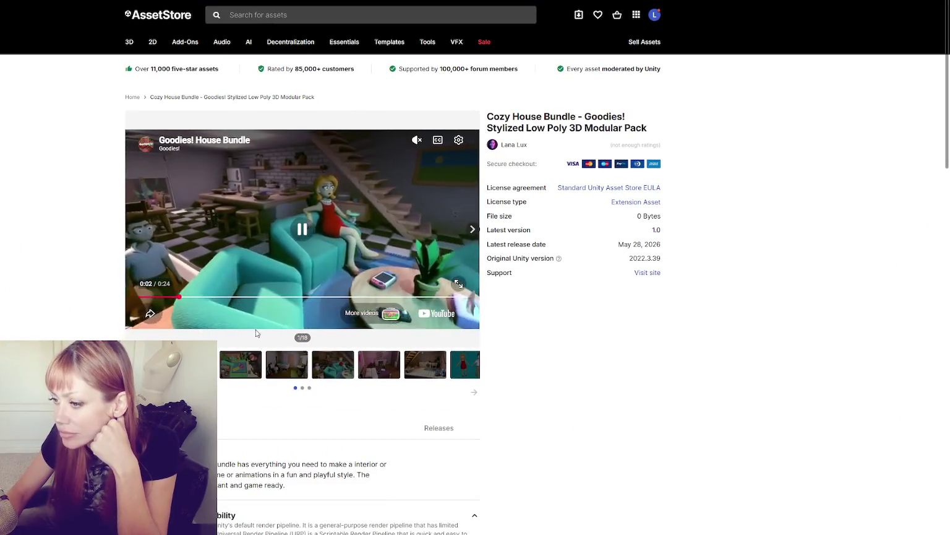
Step: View the first gallery images: pool, bathroom, teal living room, pink bedroom, attic laundry and characters
click(235, 370)
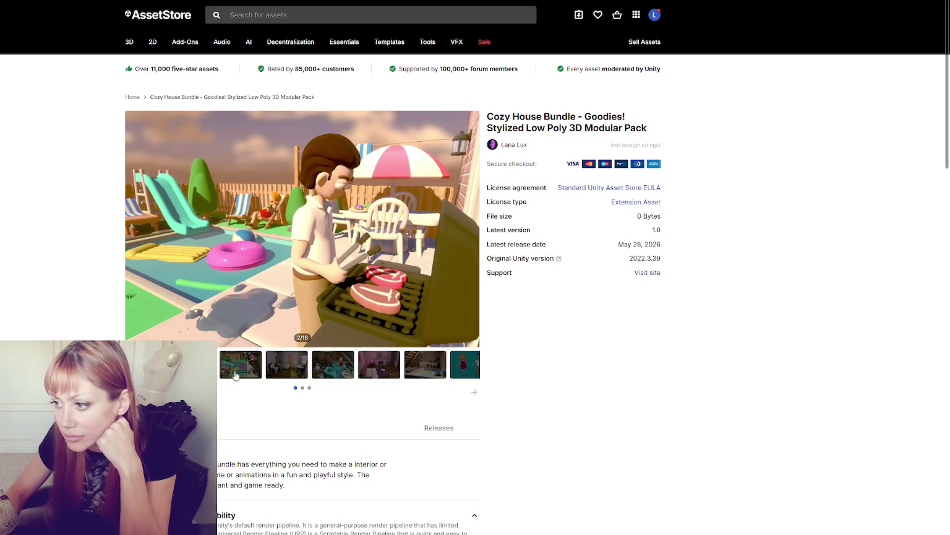
click(236, 375)
click(305, 369)
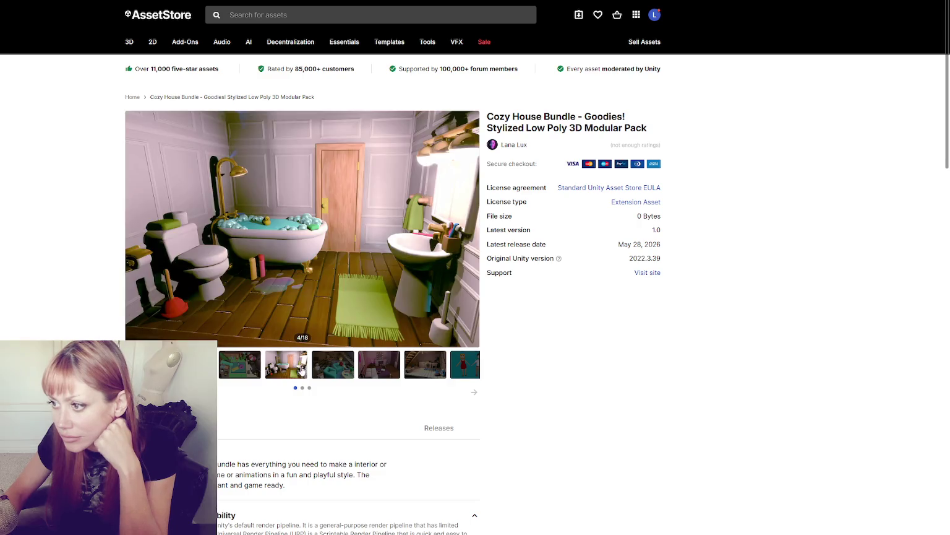
click(331, 370)
click(380, 370)
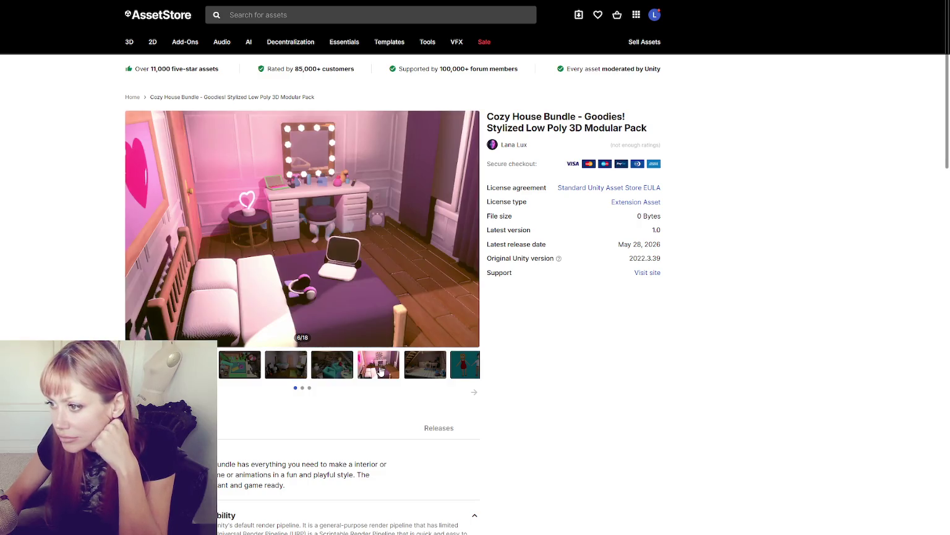
click(428, 370)
click(468, 371)
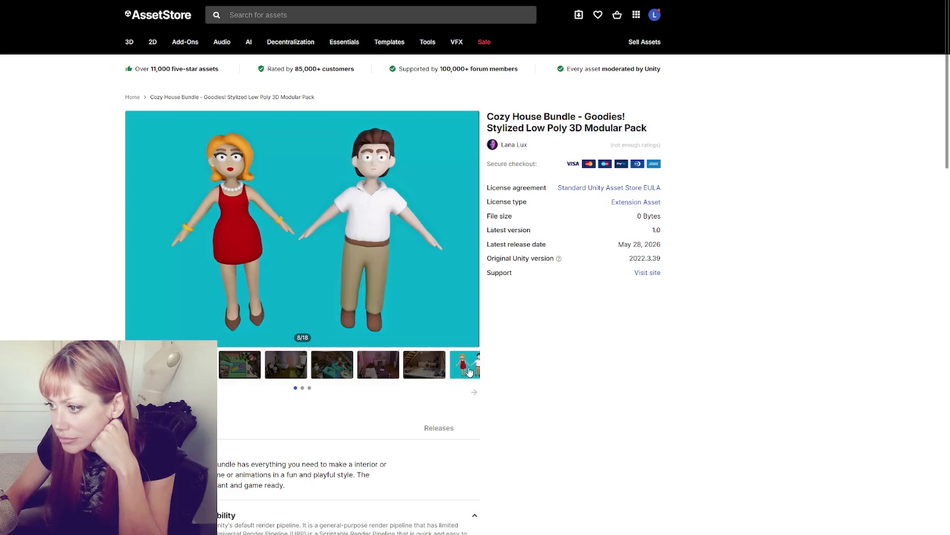
Step: Move to the next thumbnail set and view the bathroom, fruit, toilet and cosmetics prop images
click(472, 393)
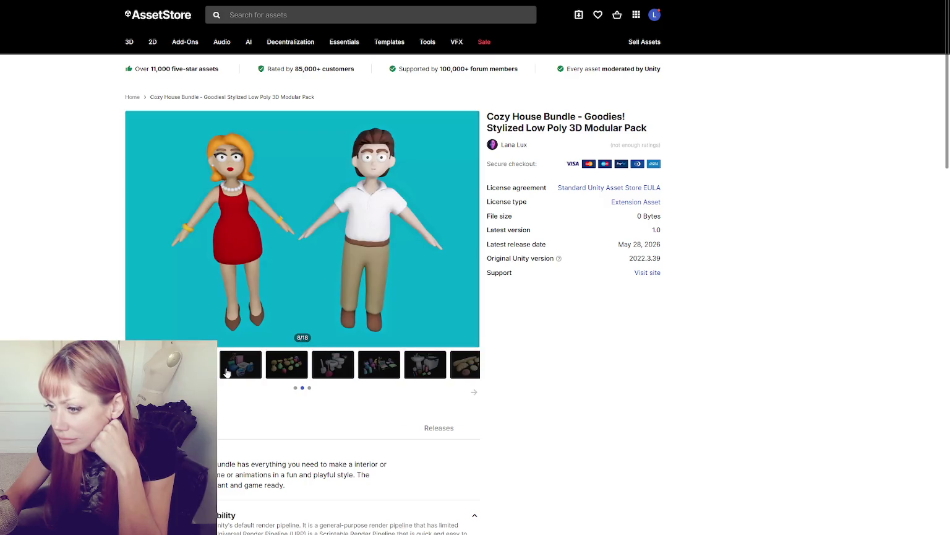
click(253, 374)
click(275, 375)
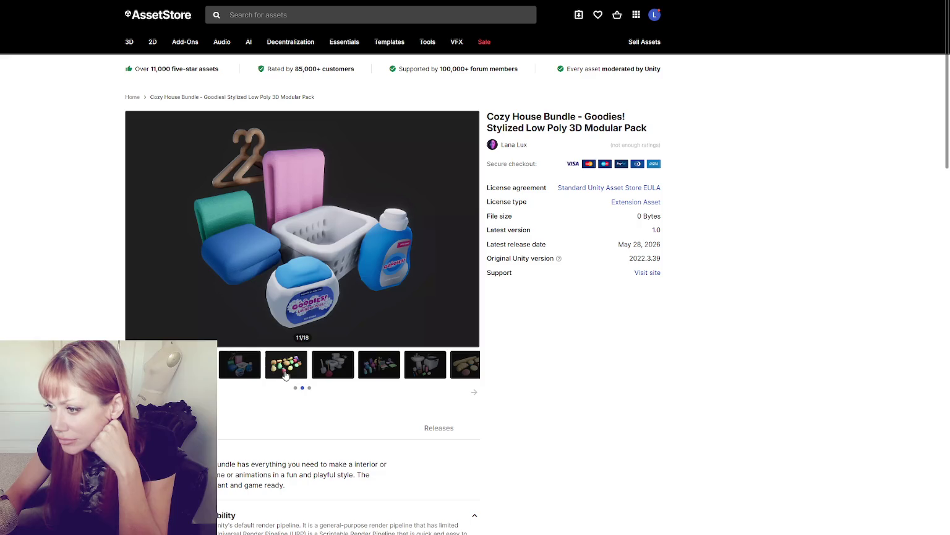
click(336, 375)
click(370, 371)
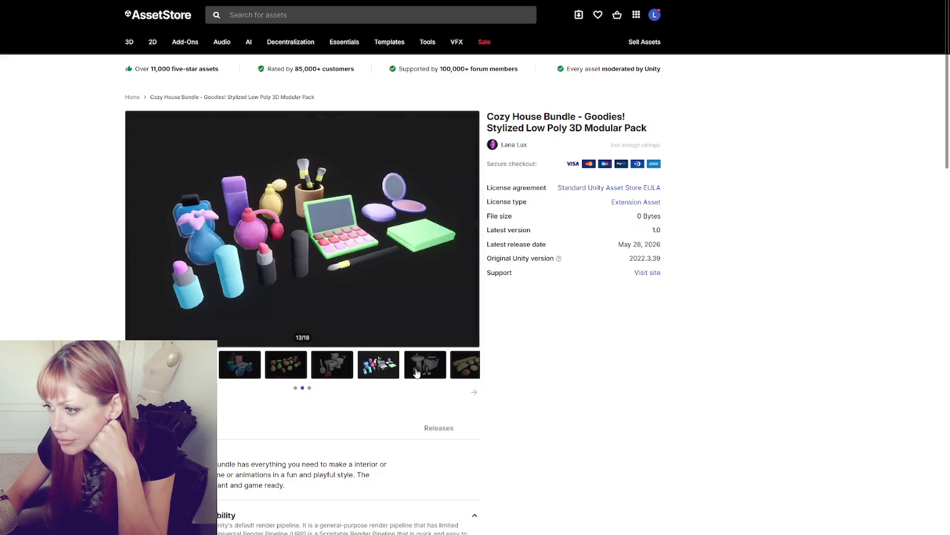
click(425, 372)
Step: On the last thumbnail set, view the kitchen, pots and food images, ending on the bread props image
click(466, 370)
click(470, 395)
click(243, 371)
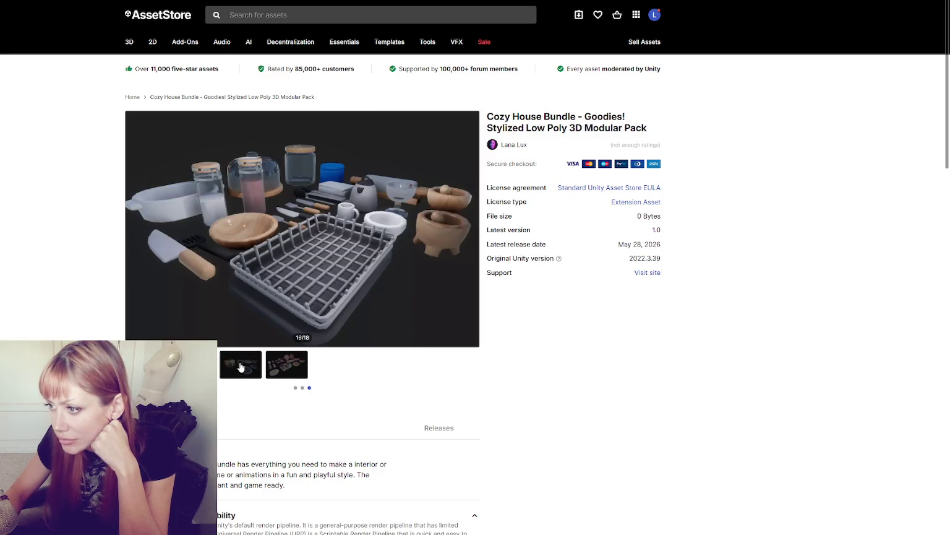
click(241, 367)
click(286, 369)
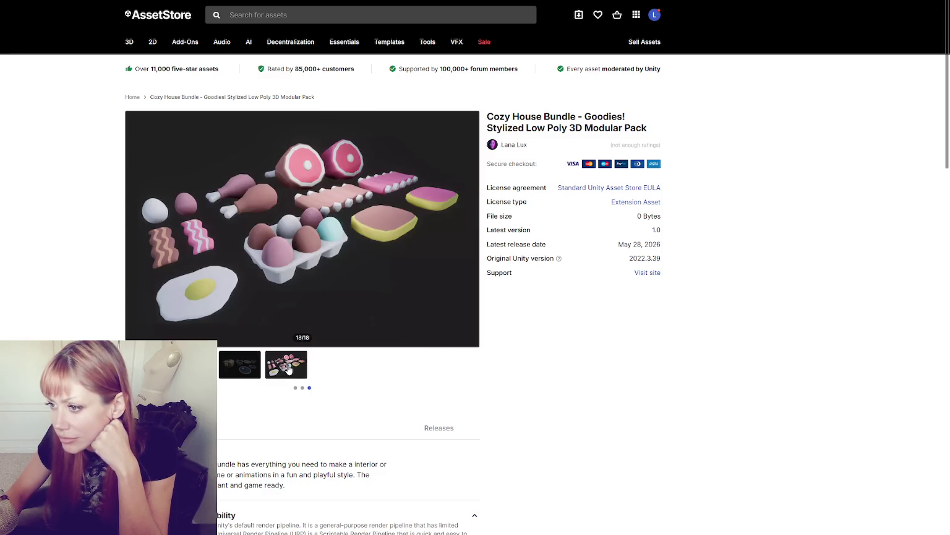
click(240, 365)
click(146, 362)
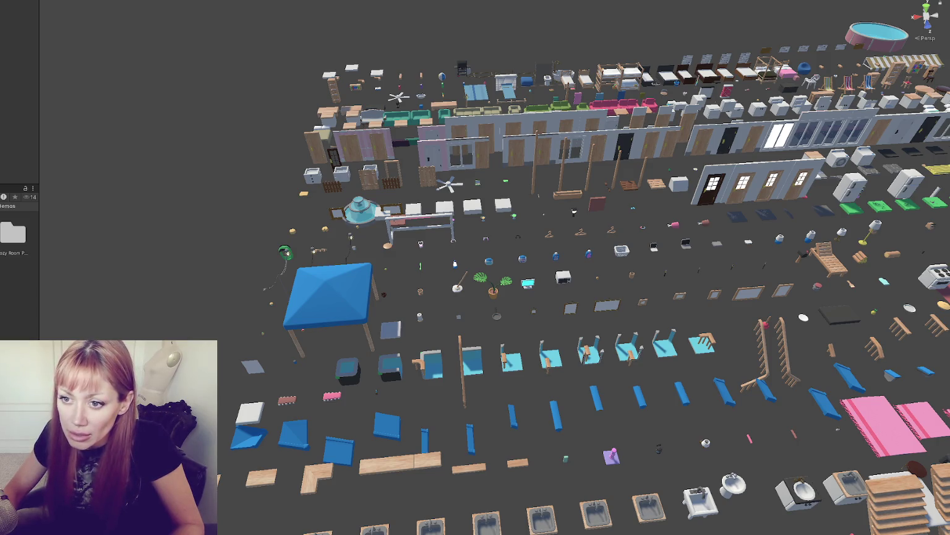
Step: Move the Scene view closer to the lower prop rows, select the grey rock, and pan toward the stove
mouse_move(458, 495)
mouse_down()
mouse_move(471, 260)
mouse_move(565, 194)
mouse_move(498, 213)
mouse_move(357, 212)
mouse_move(448, 263)
mouse_move(397, 270)
mouse_move(555, 290)
mouse_move(578, 252)
mouse_move(409, 257)
mouse_move(514, 224)
mouse_move(511, 270)
mouse_move(488, 182)
mouse_move(612, 402)
mouse_move(585, 357)
mouse_up()
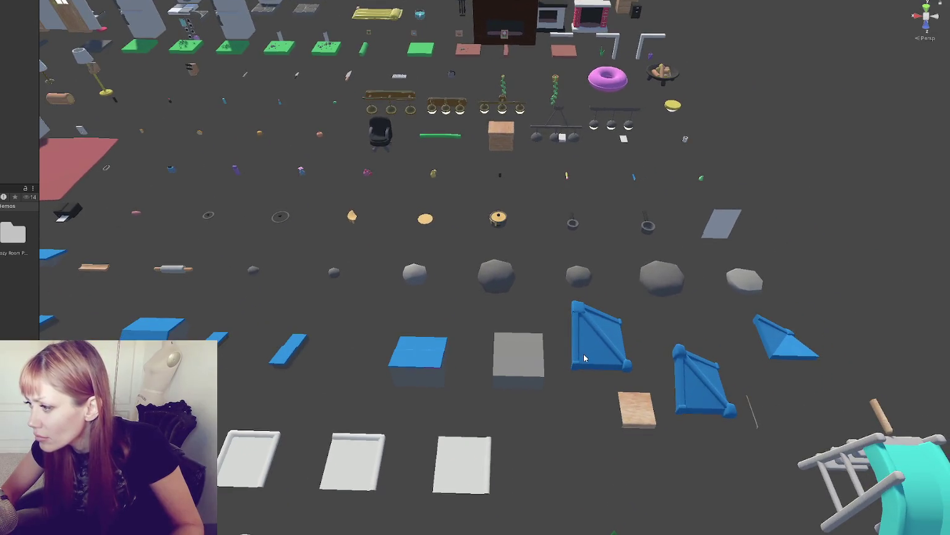
click(513, 278)
mouse_move(514, 278)
mouse_down()
mouse_move(557, 282)
mouse_move(490, 284)
mouse_move(307, 233)
mouse_move(655, 264)
mouse_move(563, 149)
mouse_move(501, 233)
mouse_move(677, 344)
mouse_move(847, 316)
mouse_move(610, 305)
mouse_move(592, 293)
mouse_move(508, 397)
mouse_up()
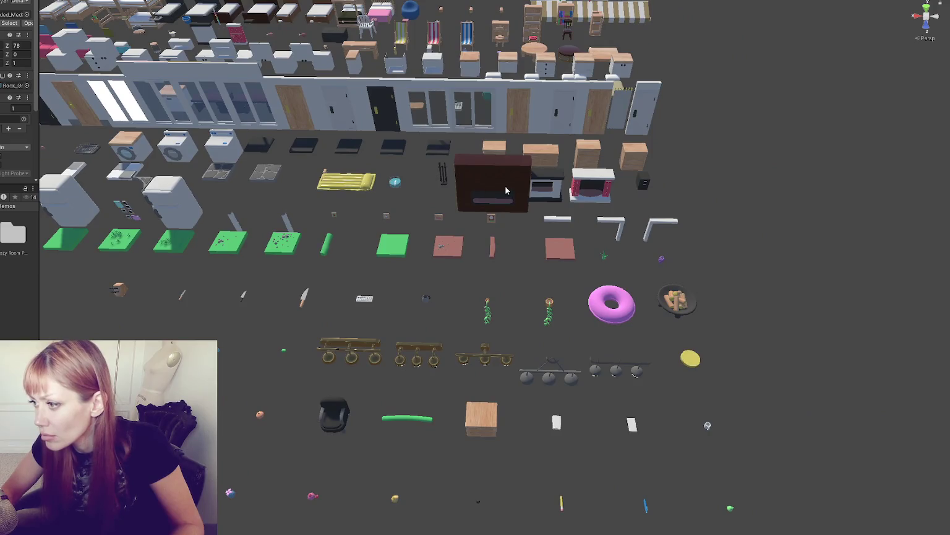
Step: Select the dark brown fireplace unit, pull back over the layout, and widen the Inspector panel
click(506, 191)
scroll(511, 190, up, 5)
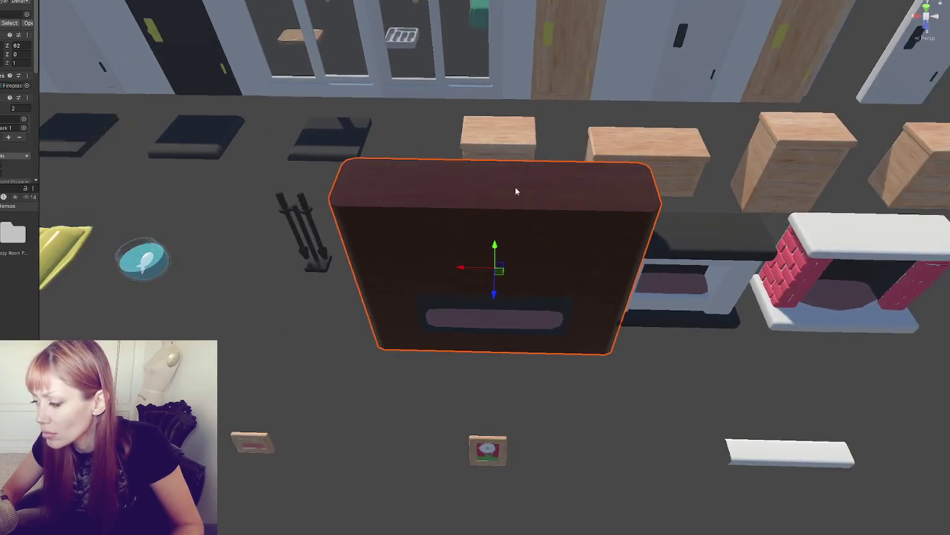
scroll(513, 189, down, 5)
mouse_move(514, 190)
mouse_down()
mouse_move(700, 224)
mouse_move(617, 198)
mouse_move(681, 201)
mouse_move(602, 178)
mouse_move(547, 74)
mouse_move(390, 262)
mouse_move(442, 253)
mouse_move(482, 271)
mouse_move(531, 265)
mouse_move(580, 153)
mouse_move(591, 146)
mouse_up()
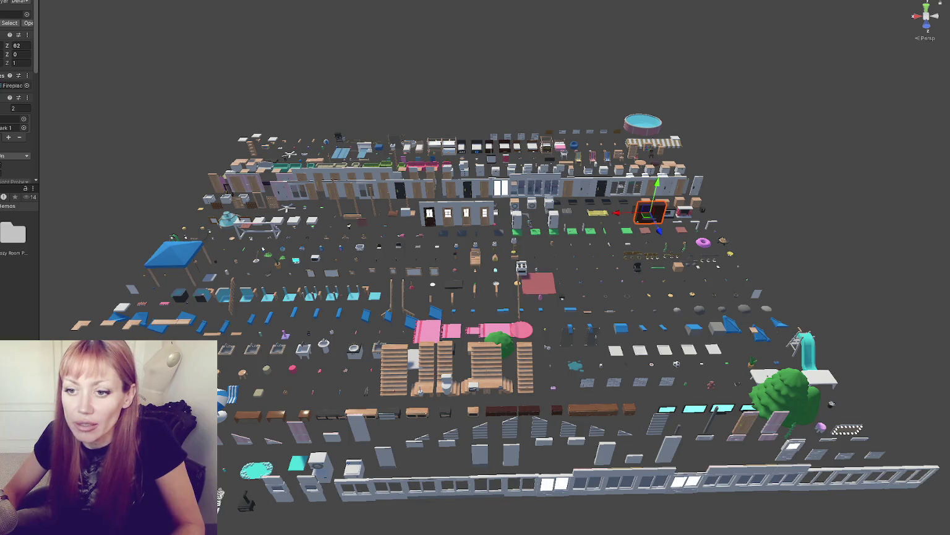
drag(39, 278, 104, 278)
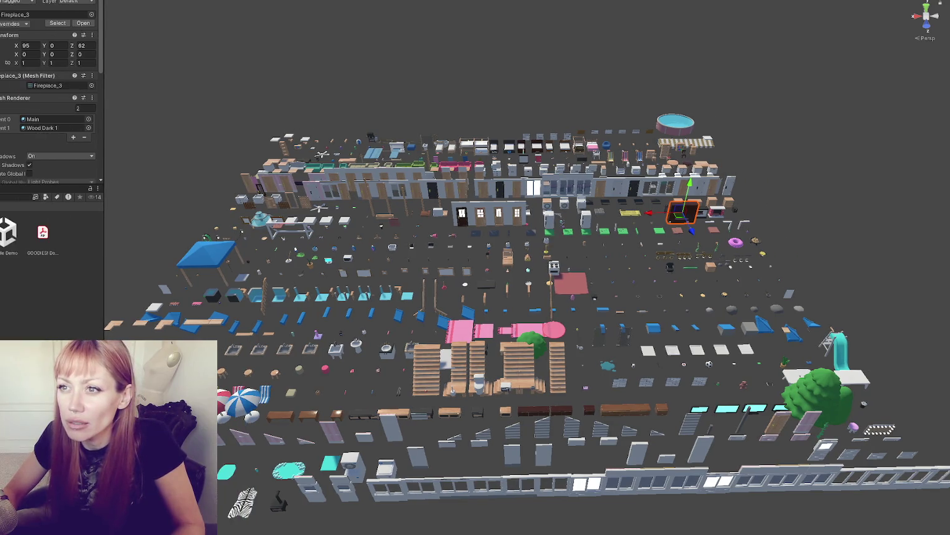
click(26, 2)
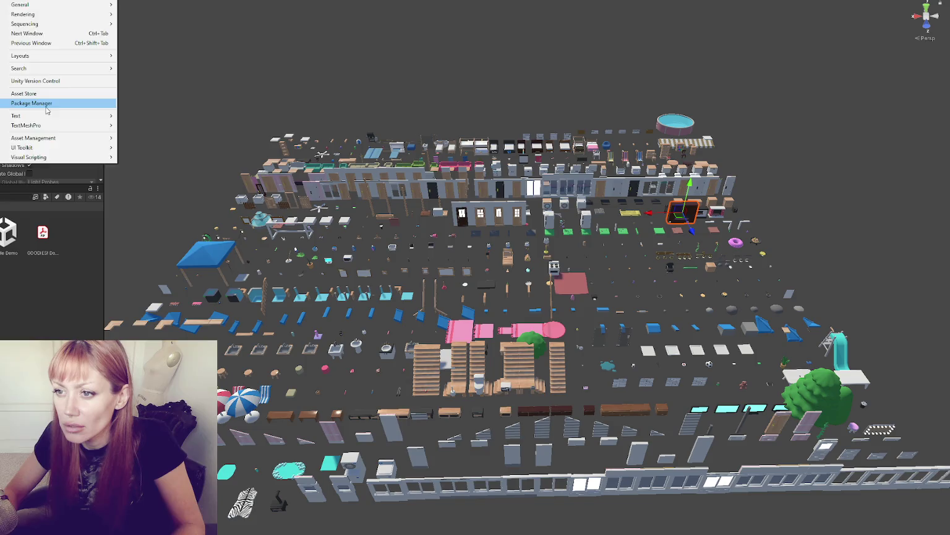
Step: In Package Manager, switch the source from Unity Registry to My Assets and search 'asset'
click(34, 102)
click(14, 95)
click(18, 111)
click(546, 93)
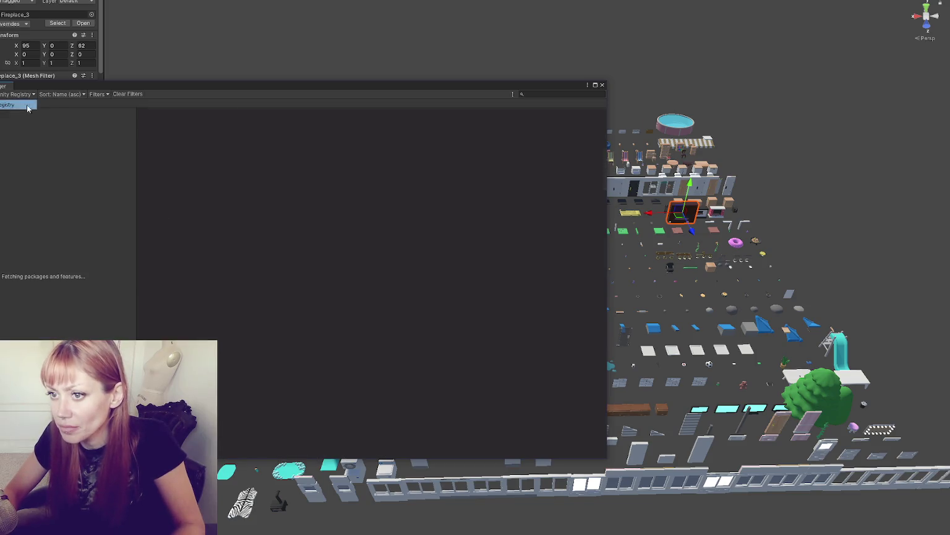
text(asset store)
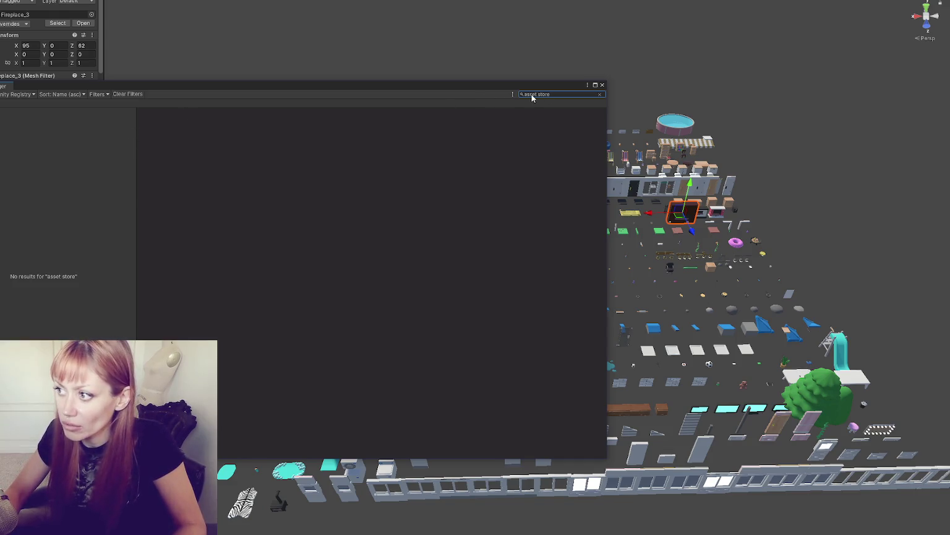
key(BackSpace)
key(BackSpace)
key(BackSpace)
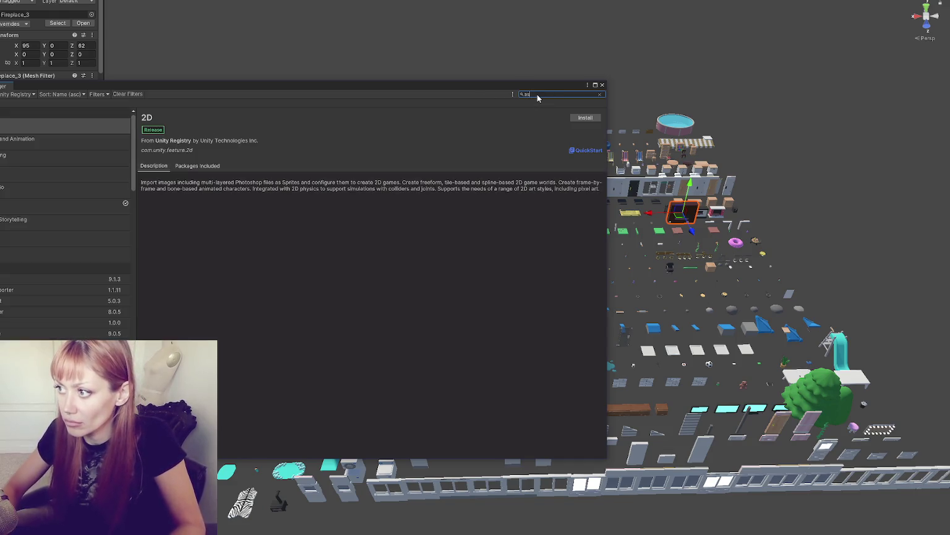
text(set)
click(17, 94)
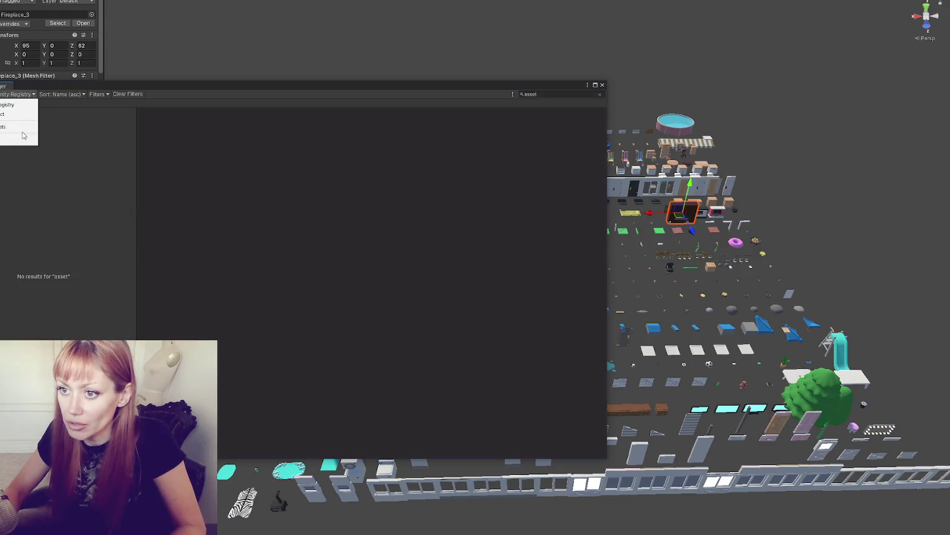
click(22, 127)
click(558, 94)
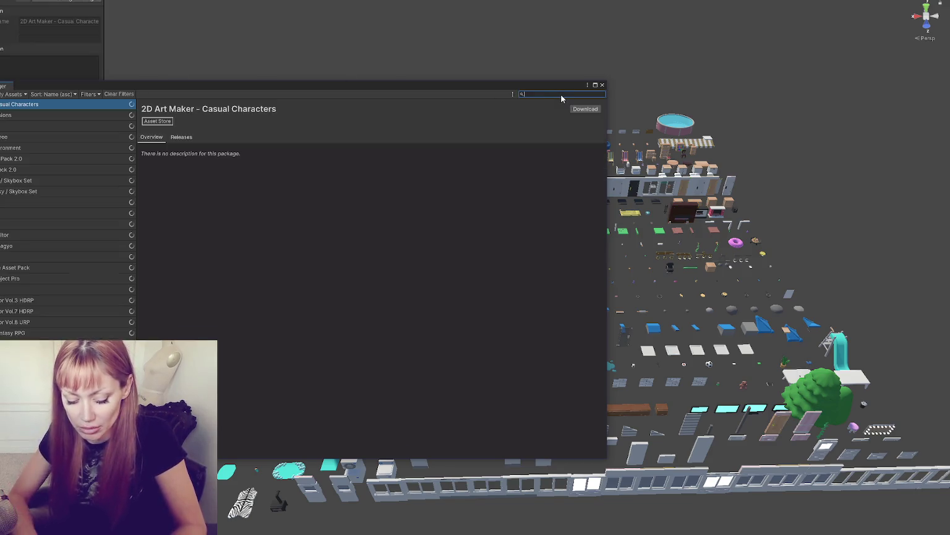
text(asset)
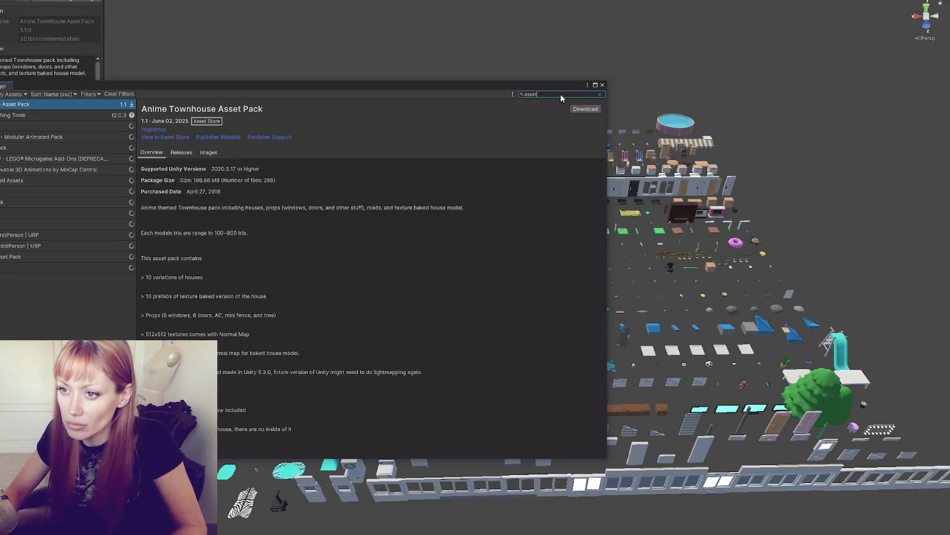
Step: Update Asset Store Publishing Tools, import all its files, and close Package Manager
click(55, 123)
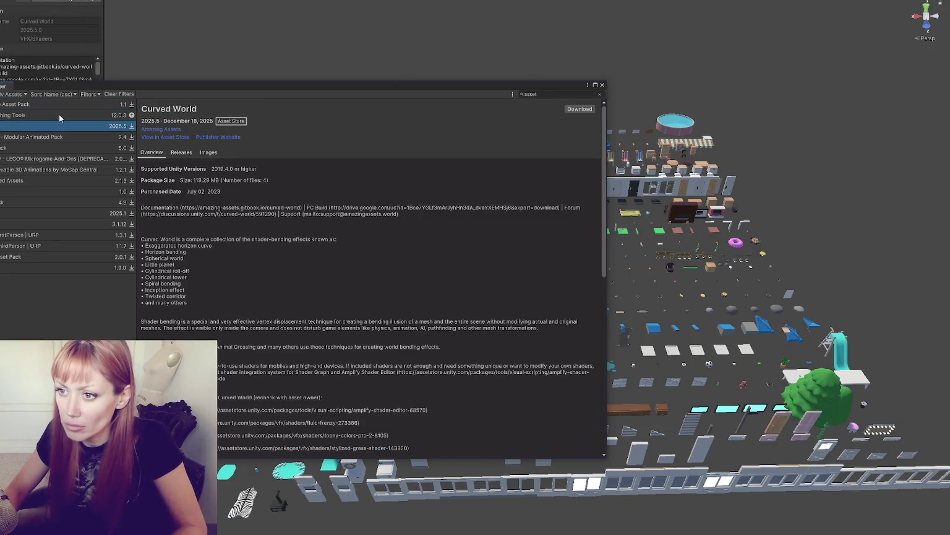
click(58, 115)
click(589, 110)
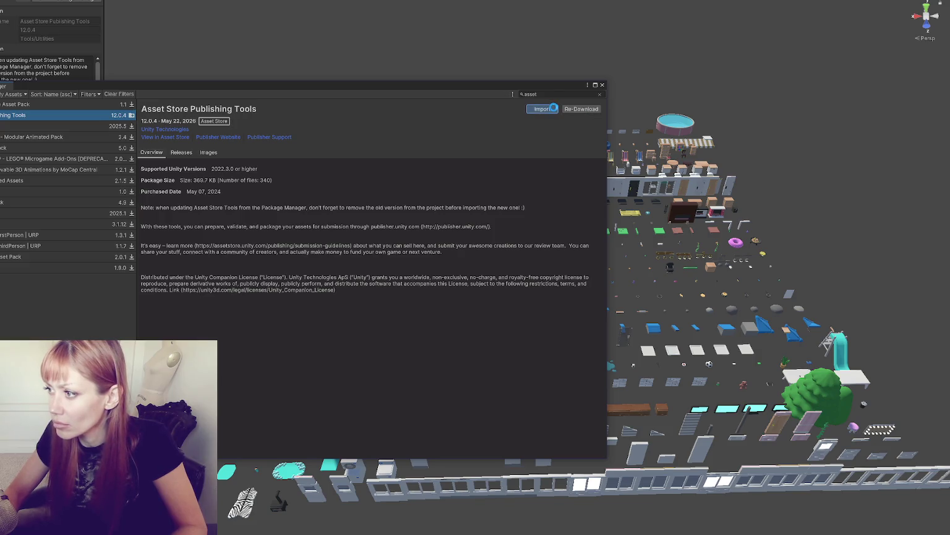
click(539, 108)
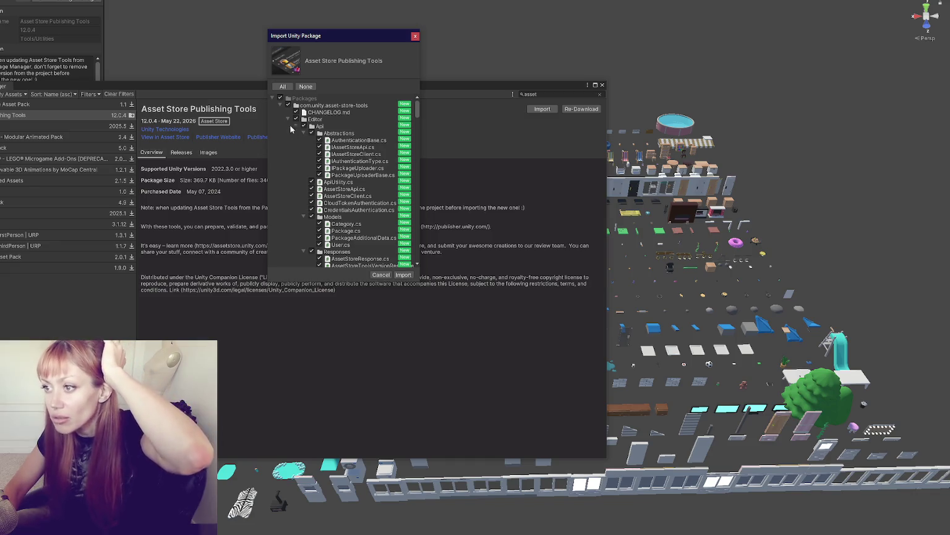
click(273, 99)
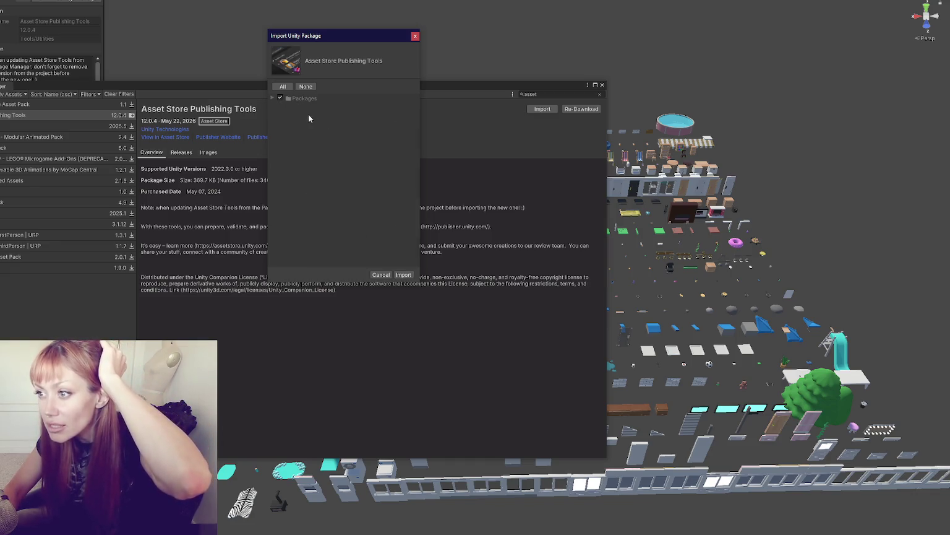
click(273, 99)
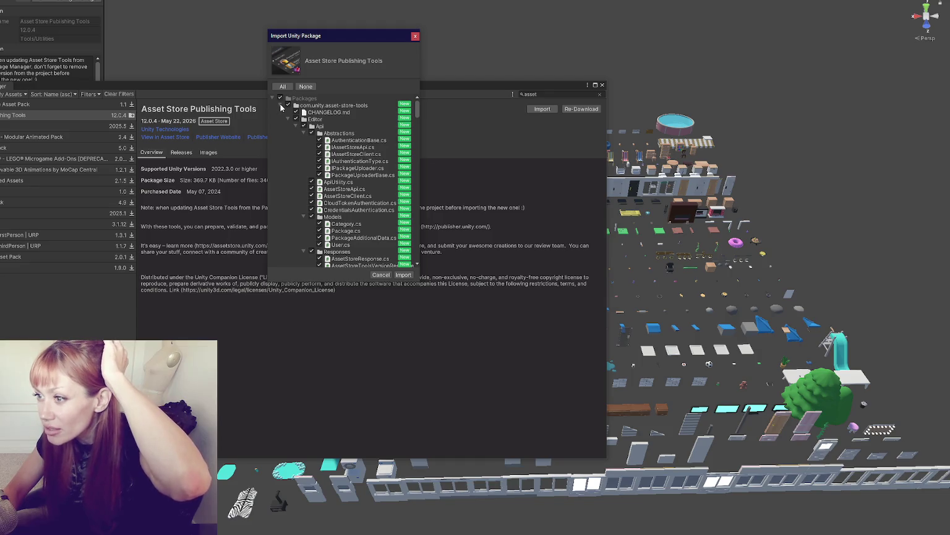
click(280, 105)
click(403, 275)
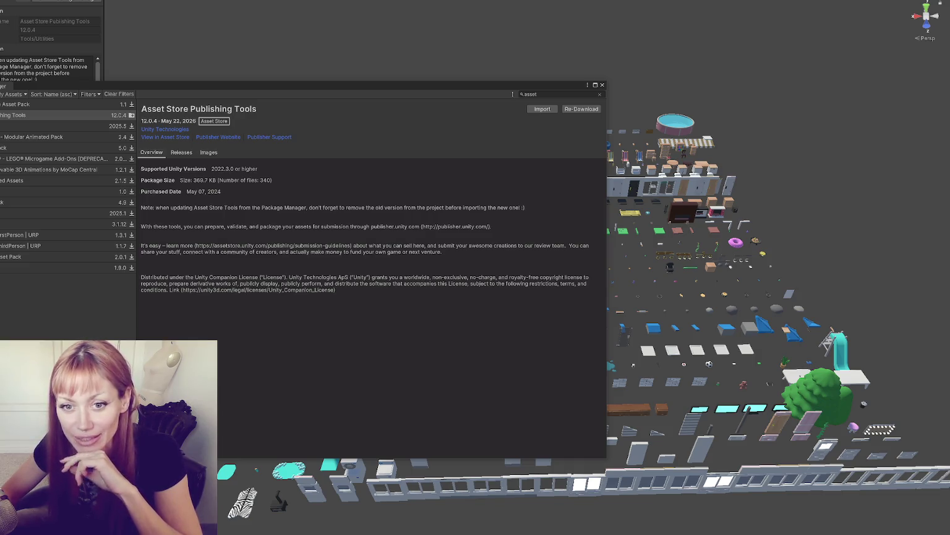
click(602, 84)
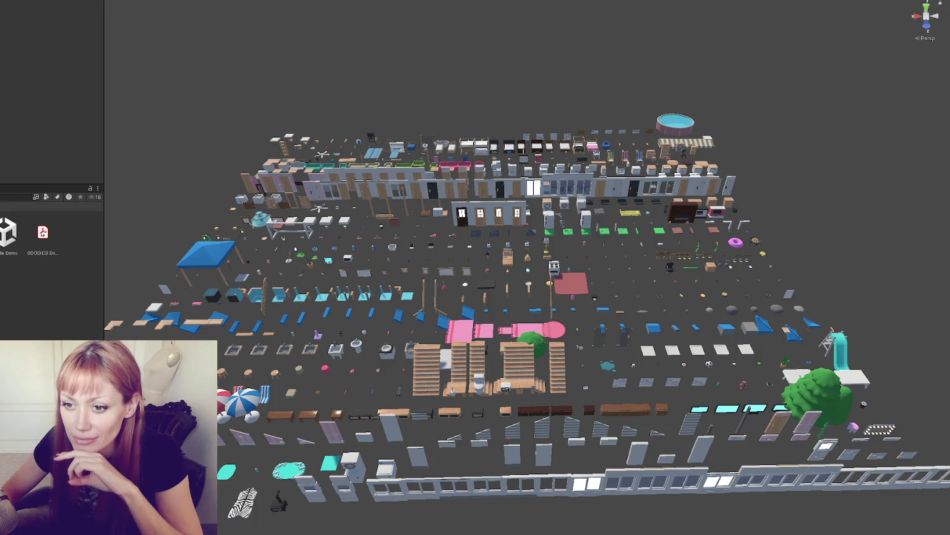
Step: Open the demo scene, collapse the Camera component, and exit Play mode with Ctrl+P
double_click(6, 231)
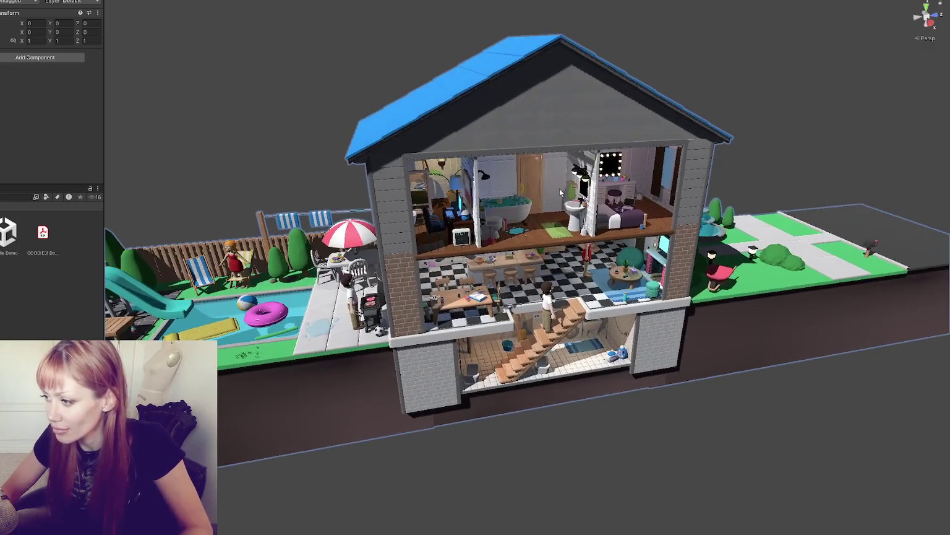
click(246, 129)
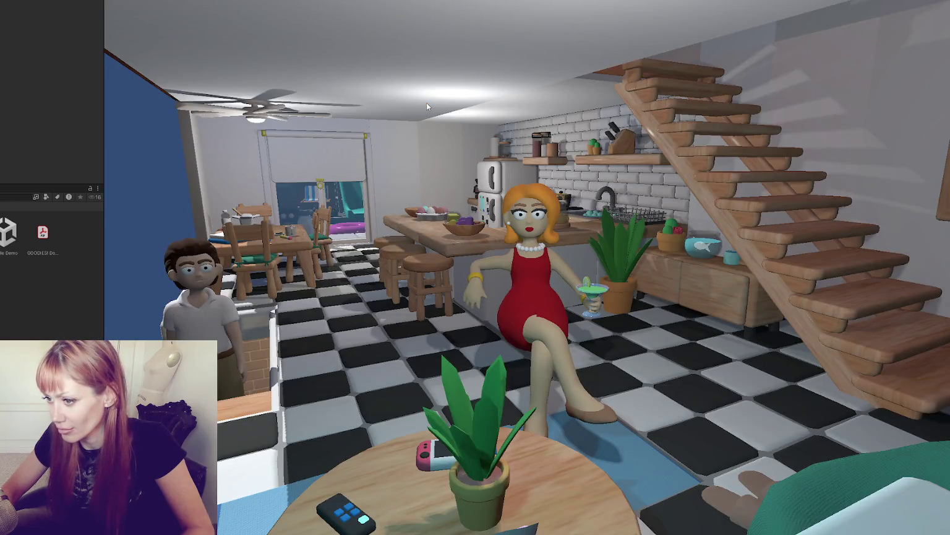
click(426, 103)
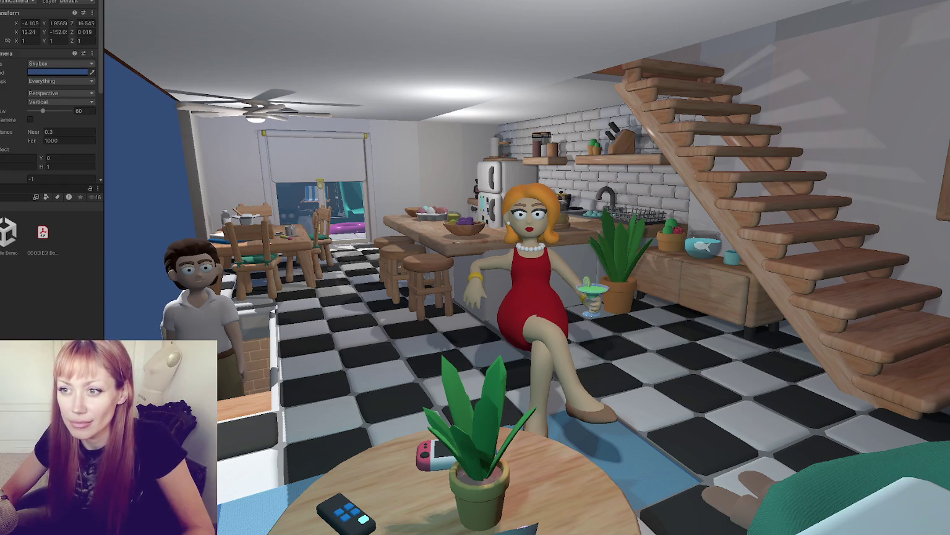
click(14, 53)
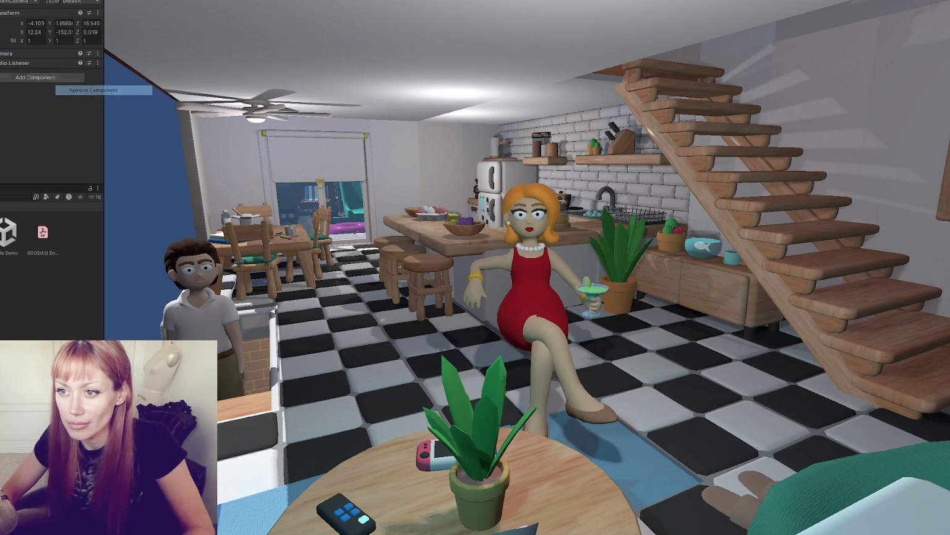
key(ctrl+p)
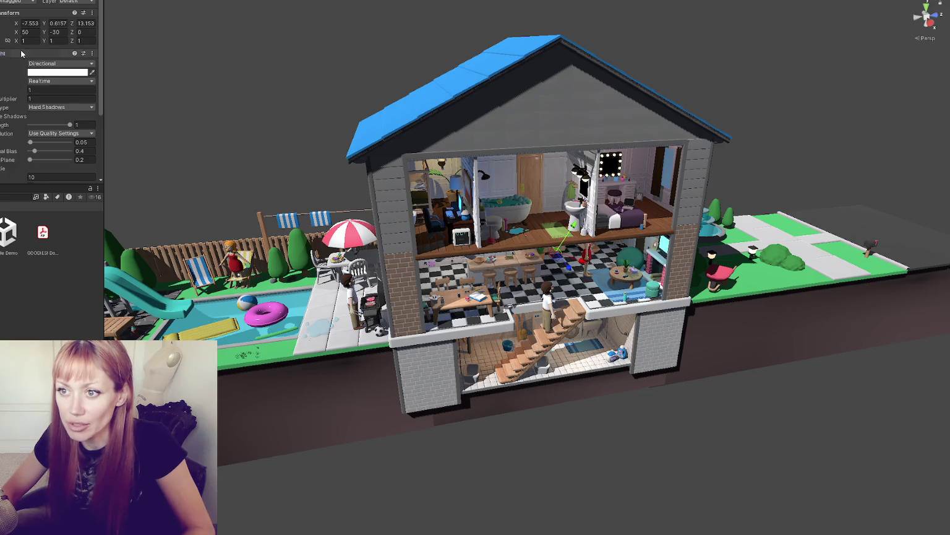
Step: Remove the two Missing (Mono Script) components from the camera via Remove Component
right_click(5, 63)
click(44, 76)
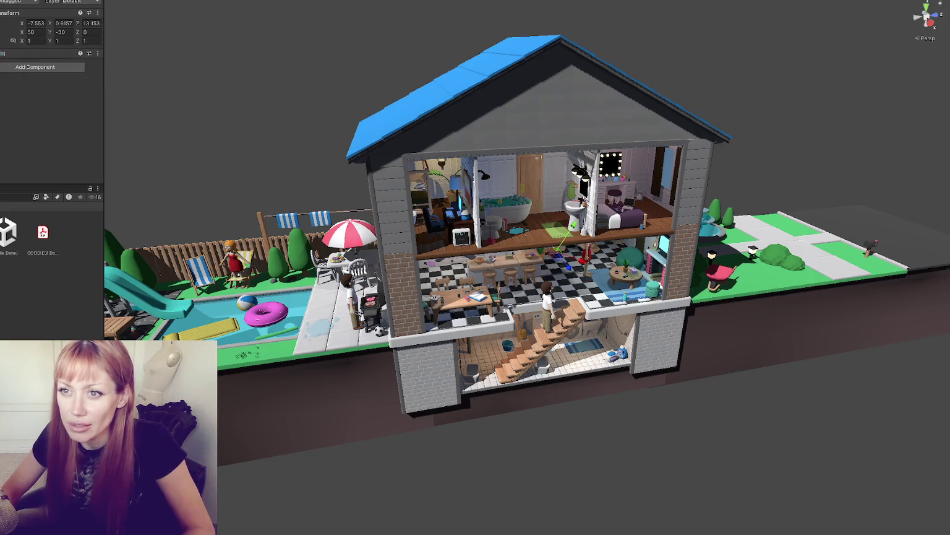
right_click(19, 71)
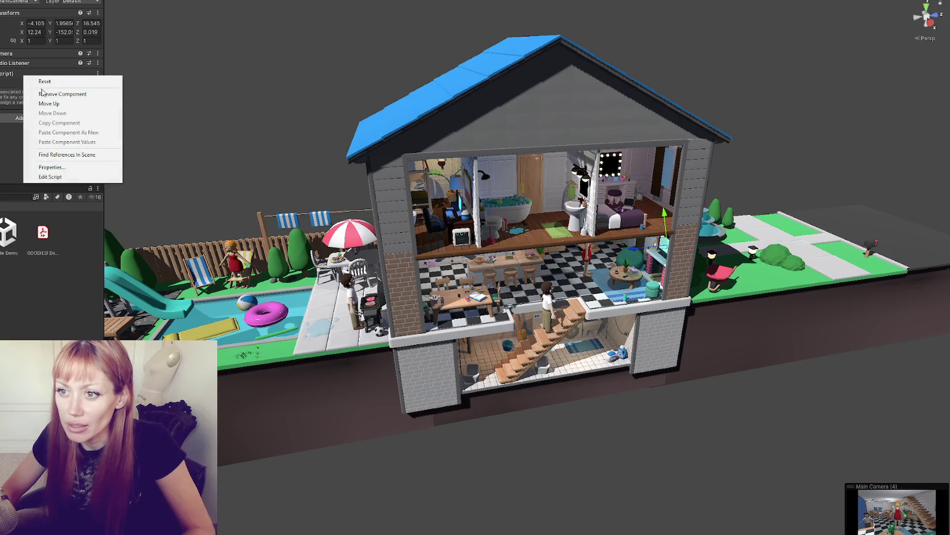
click(61, 95)
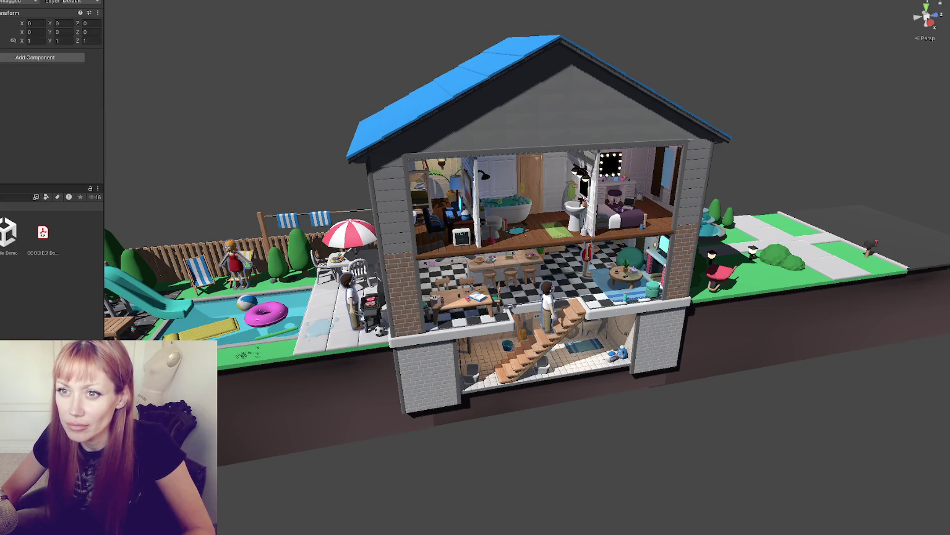
Step: Select two lights inside the house and expand their shared Light settings
click(651, 245)
shift+click(445, 235)
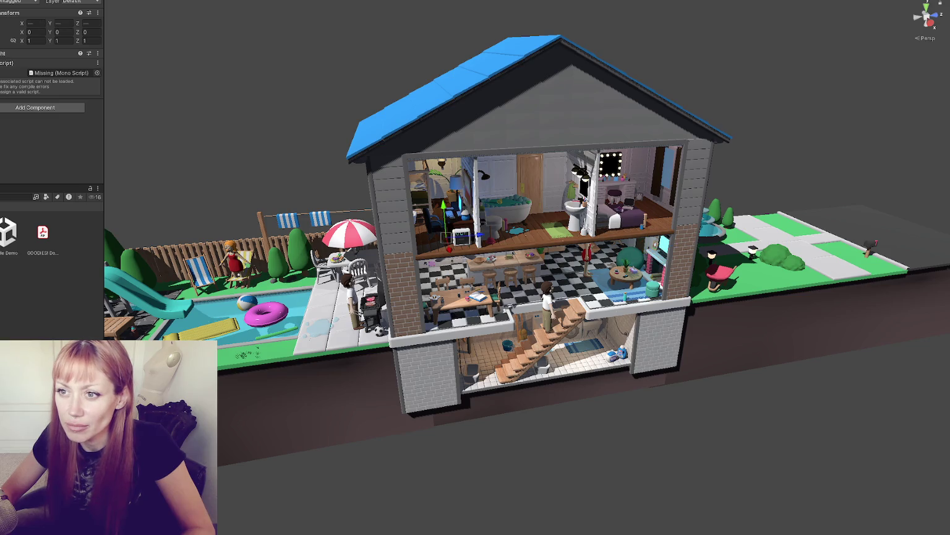
click(19, 56)
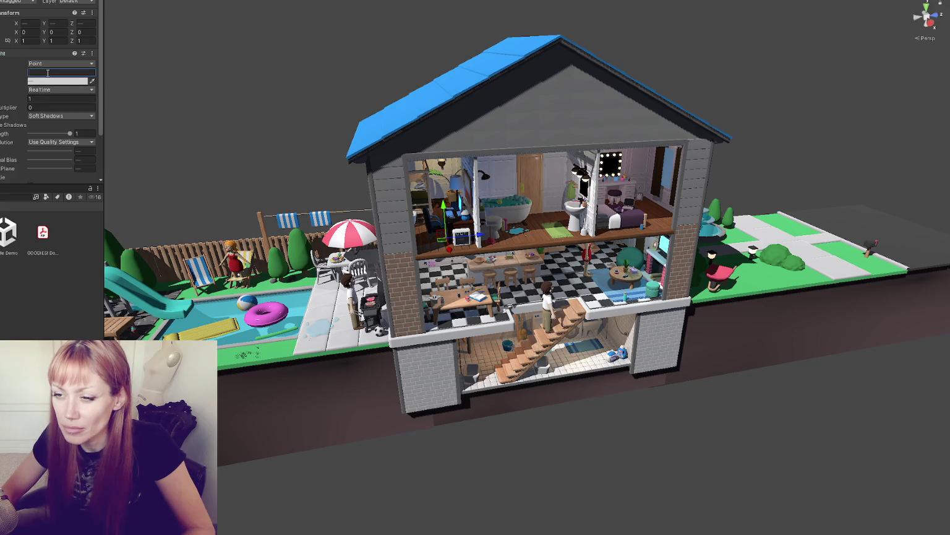
key(Tab)
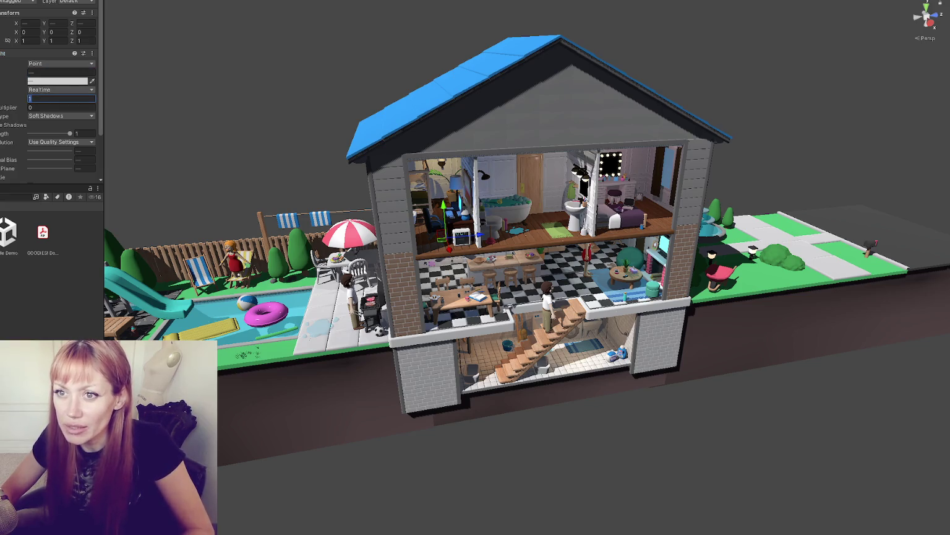
click(774, 371)
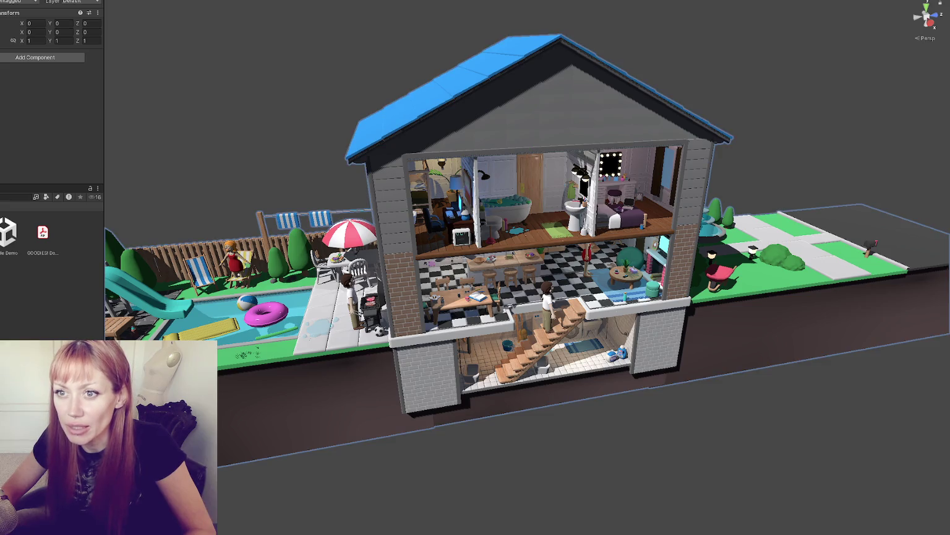
Step: Undo through selections to check the directional light and Main Camera, then enlarge the upper panel
key(ctrl+z)
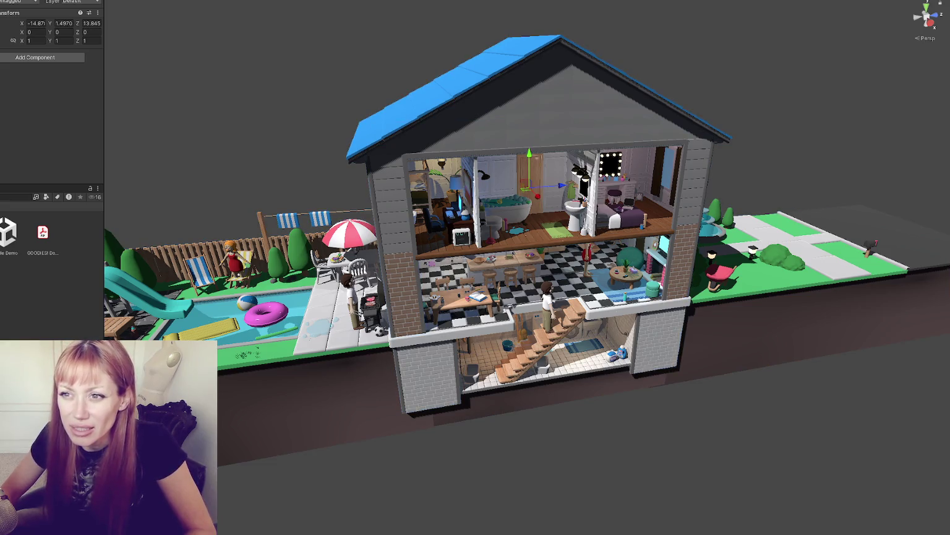
key(ctrl+z)
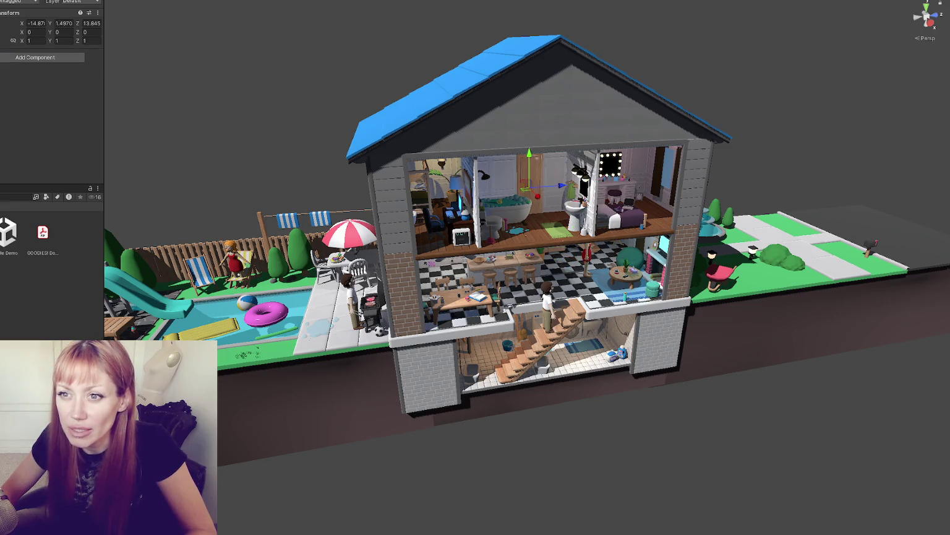
key(ctrl+z)
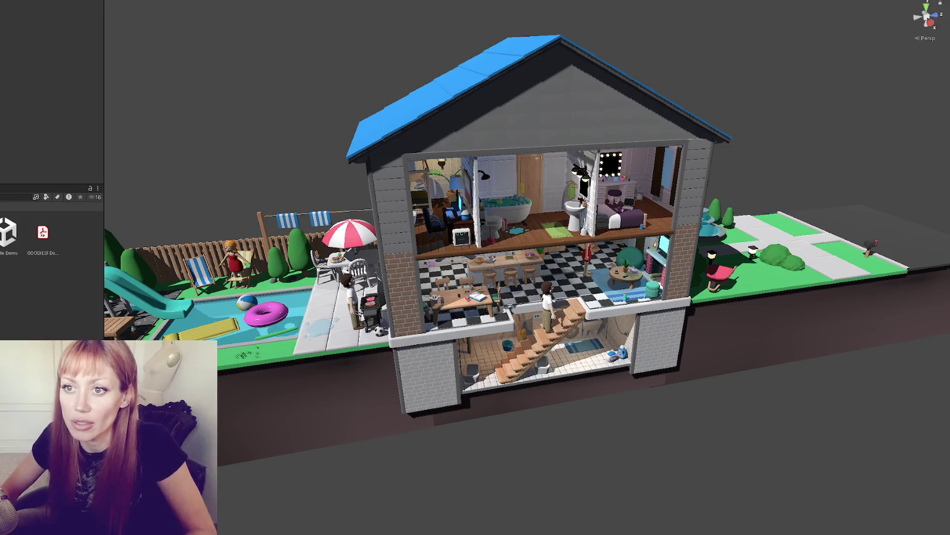
key(ctrl+z)
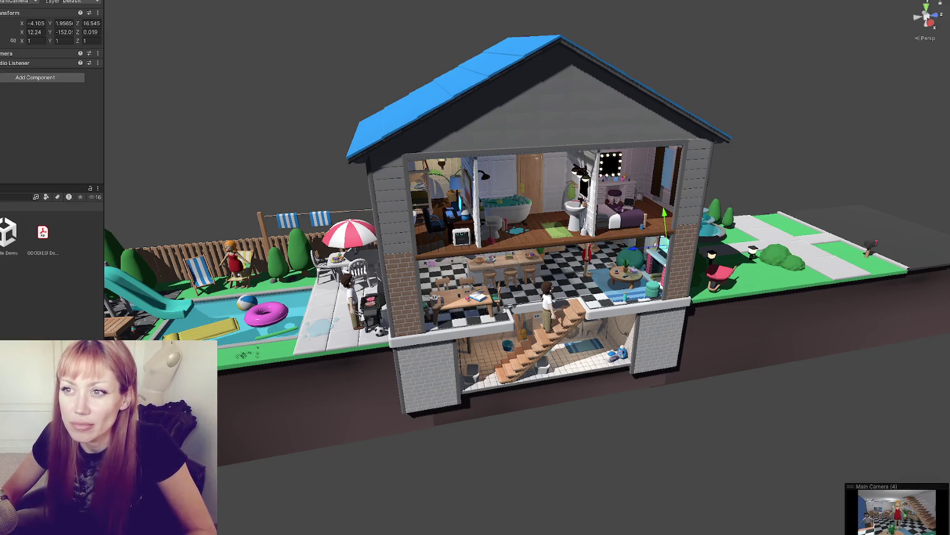
key(ctrl+z)
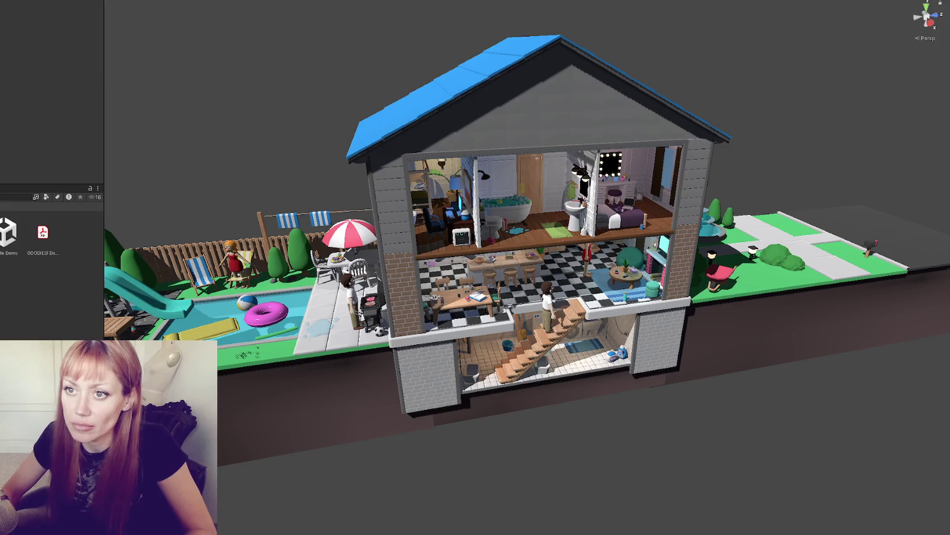
key(ctrl+z)
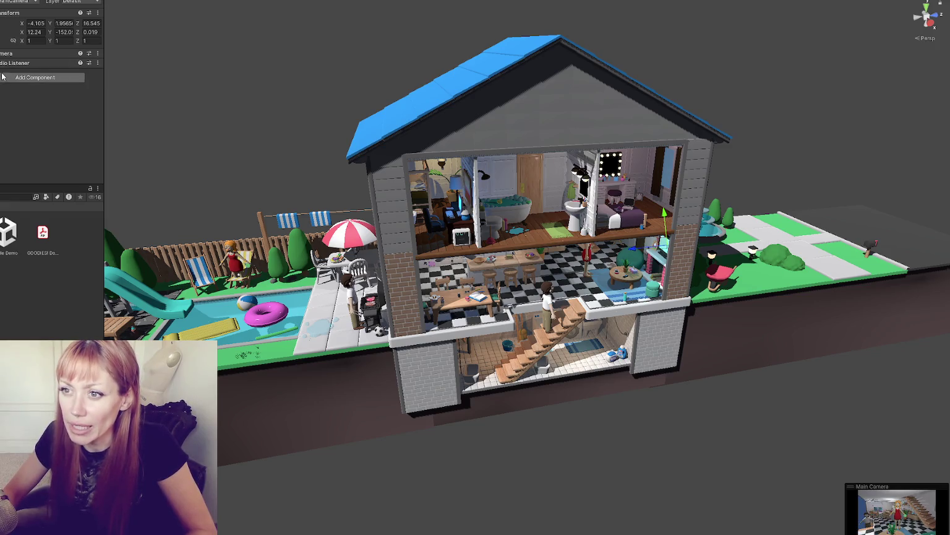
click(3, 77)
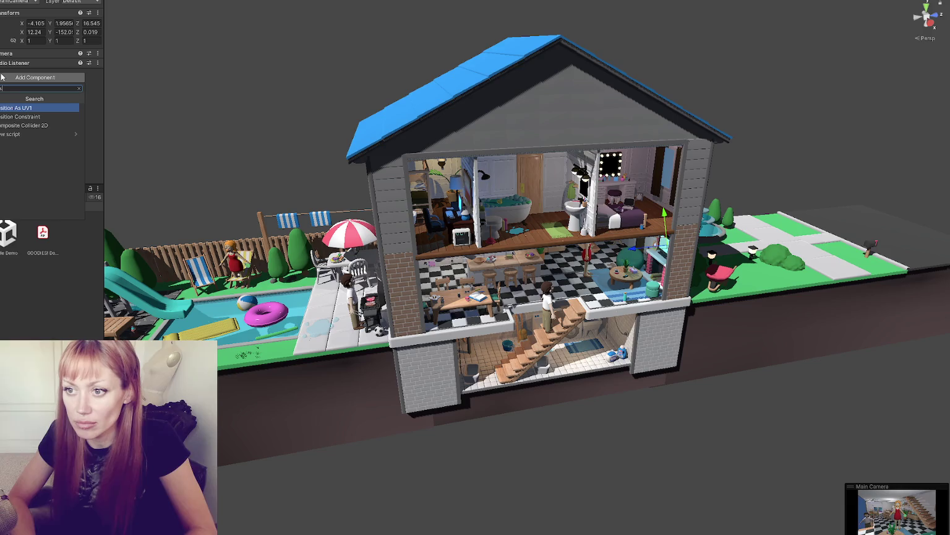
key(ctrl+z)
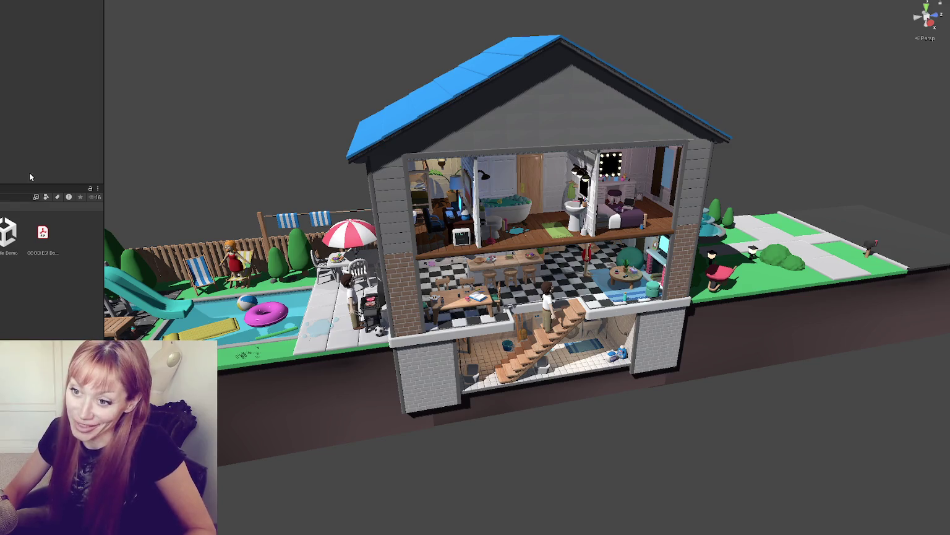
drag(20, 183, 31, 211)
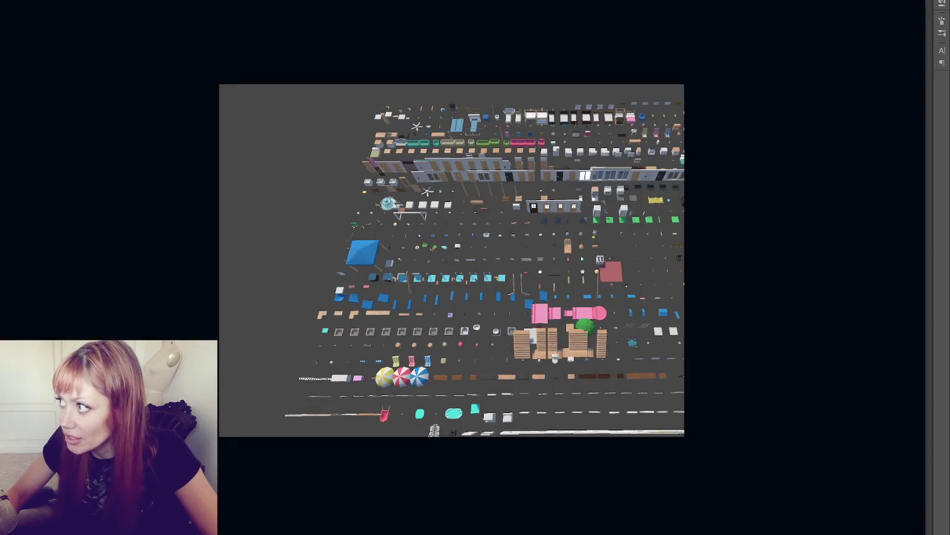
Step: Quit Photoshop with Ctrl+Q
key(ctrl+q)
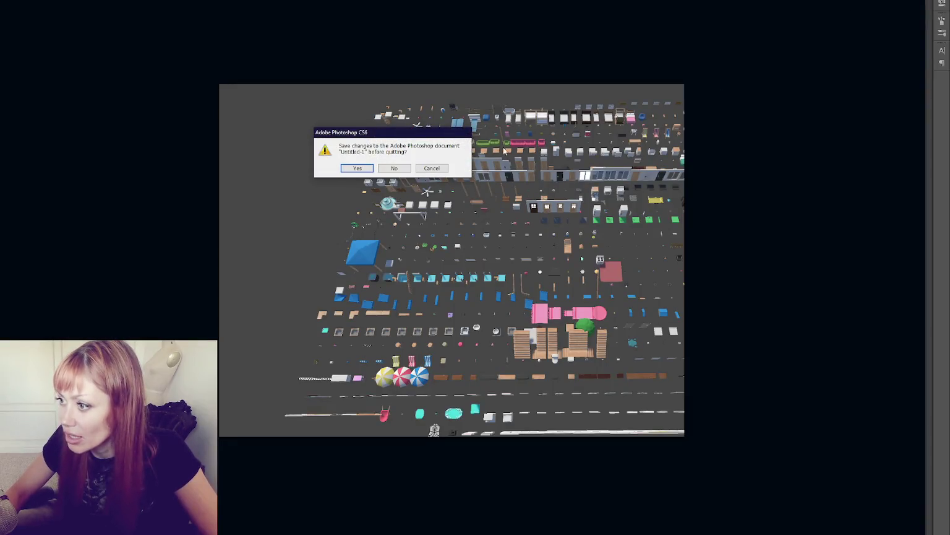
Step: Cancel quitting, move the props layer left and up, and add a new layer
click(432, 168)
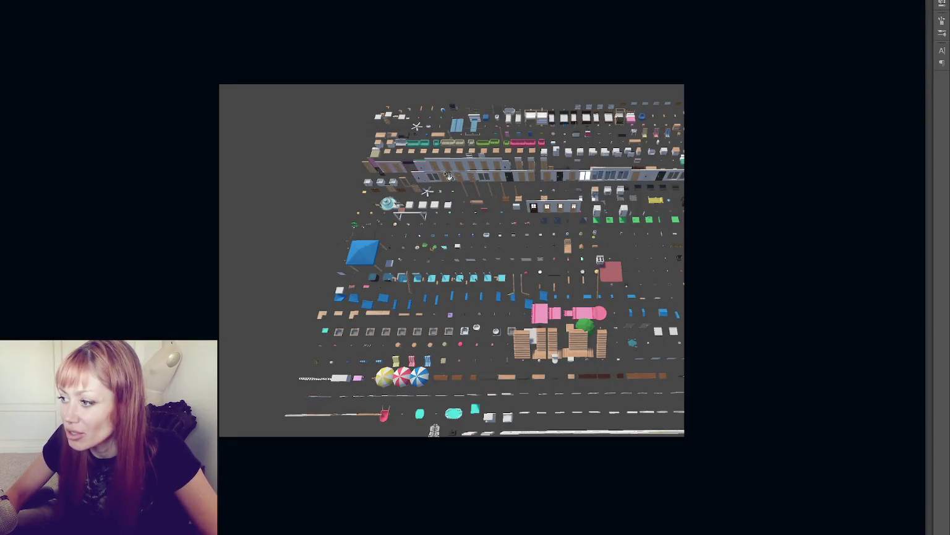
mouse_move(554, 229)
mouse_down()
mouse_move(453, 206)
mouse_move(446, 213)
mouse_up()
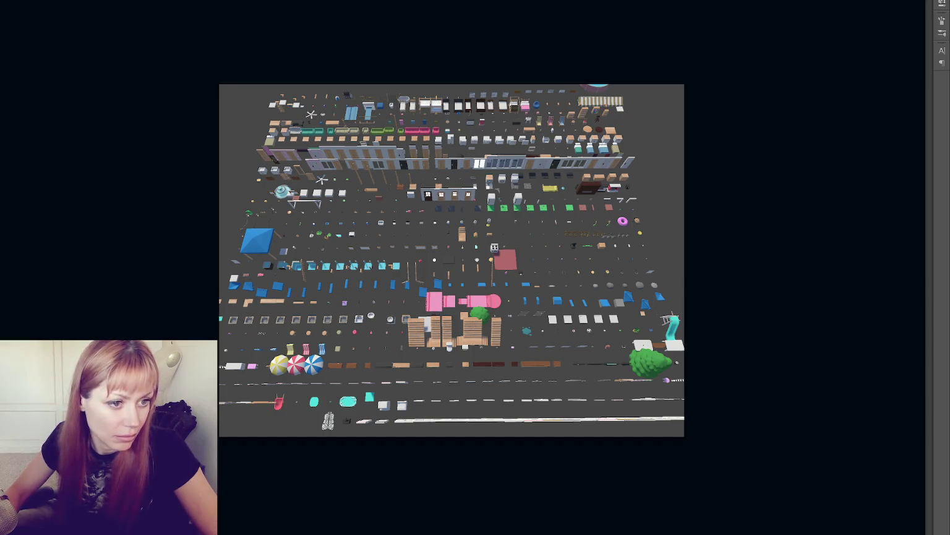
key(ctrl+shift+n)
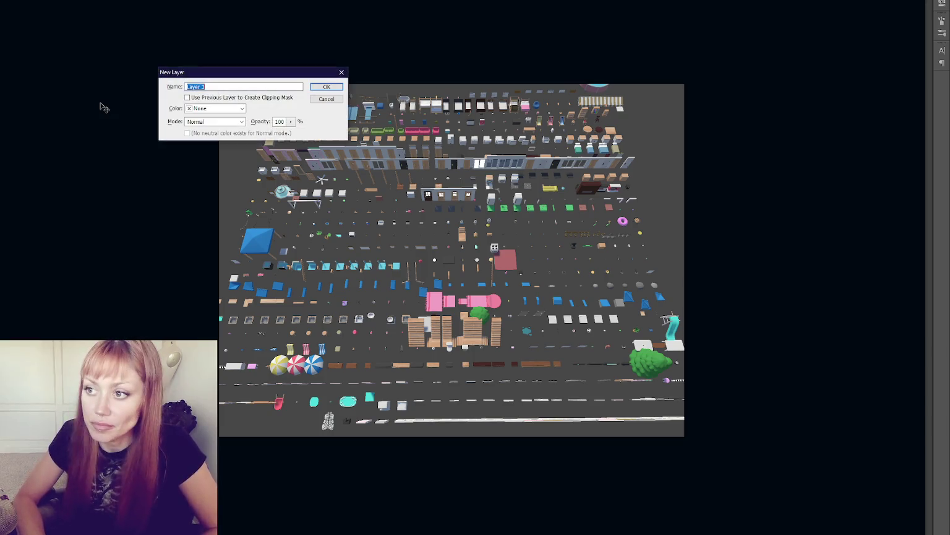
key(Return)
Step: Start a Canvas Size change to width 1200, then dismiss it without changes and close the list panel
key(ctrl+alt+c)
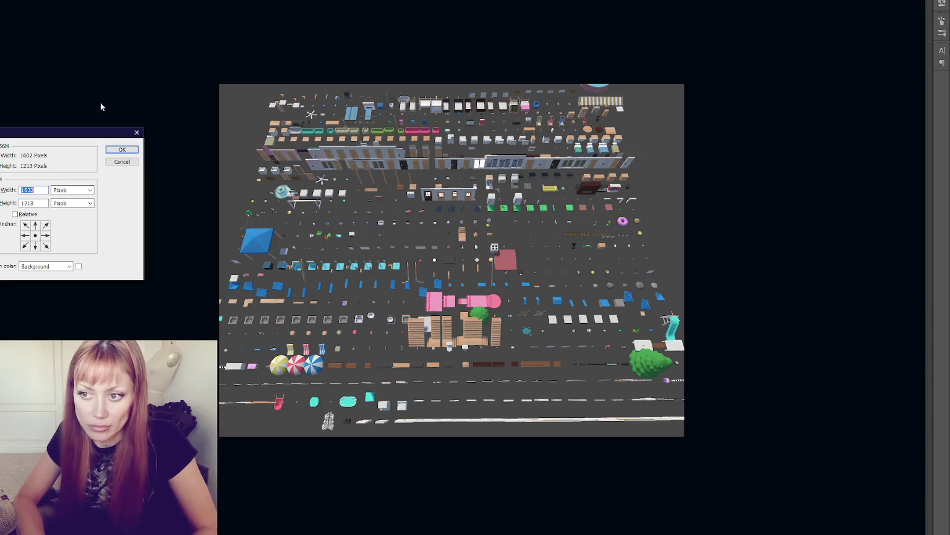
text(1200)
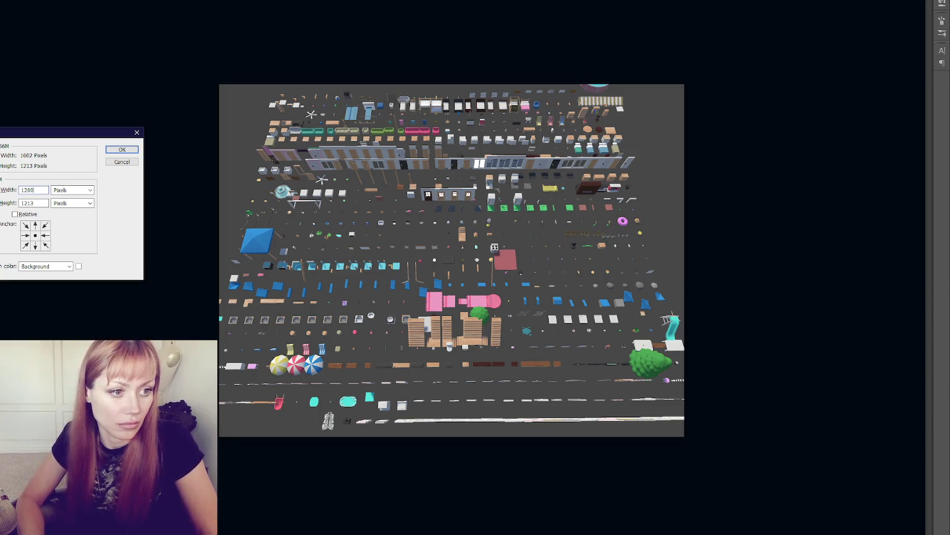
click(71, 190)
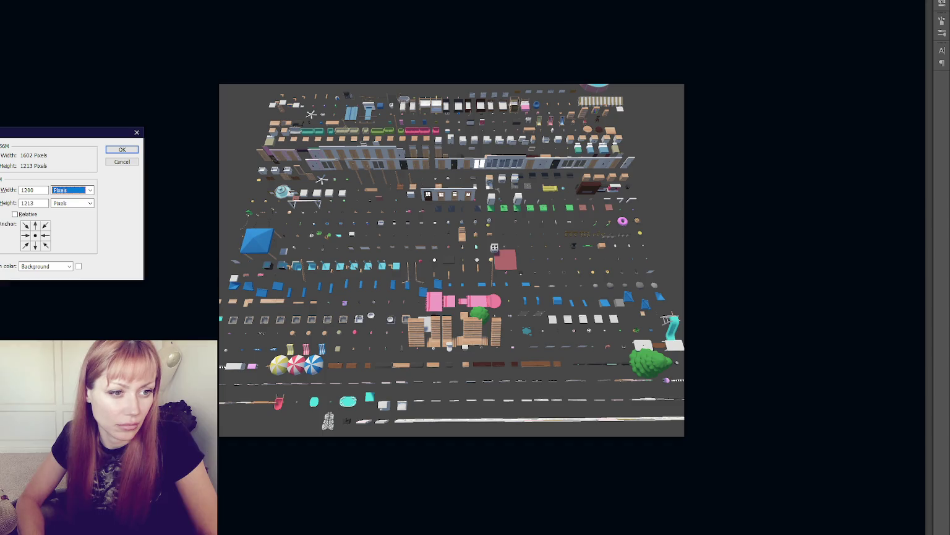
key(alt+Tab)
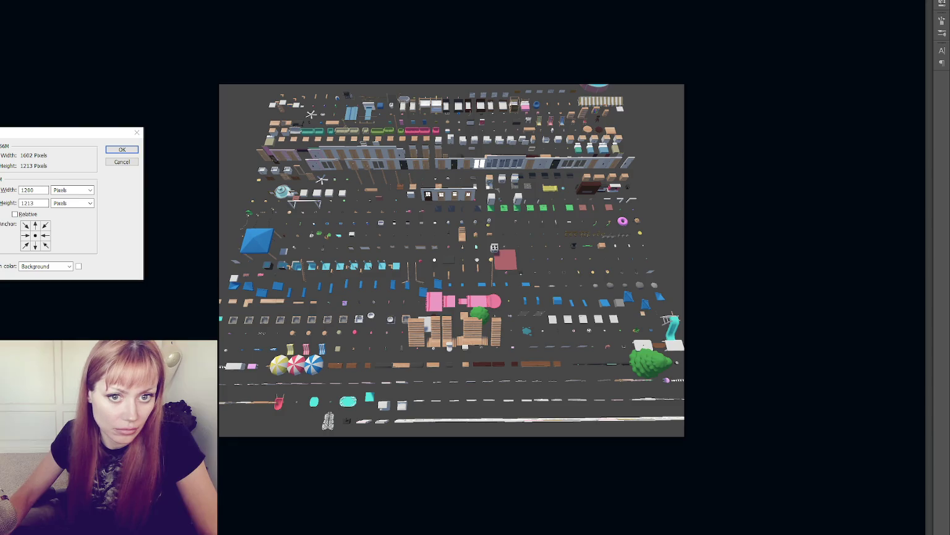
key(alt+Tab)
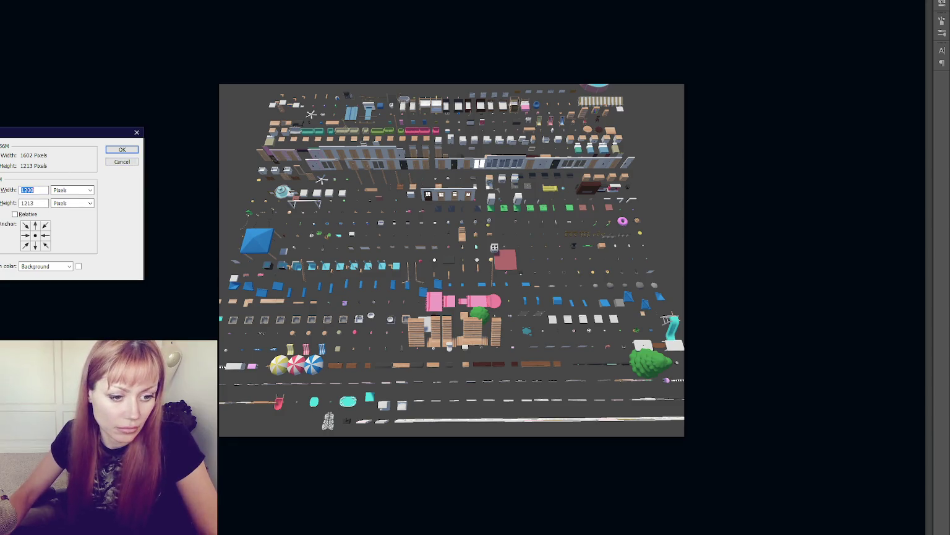
key(alt+Tab)
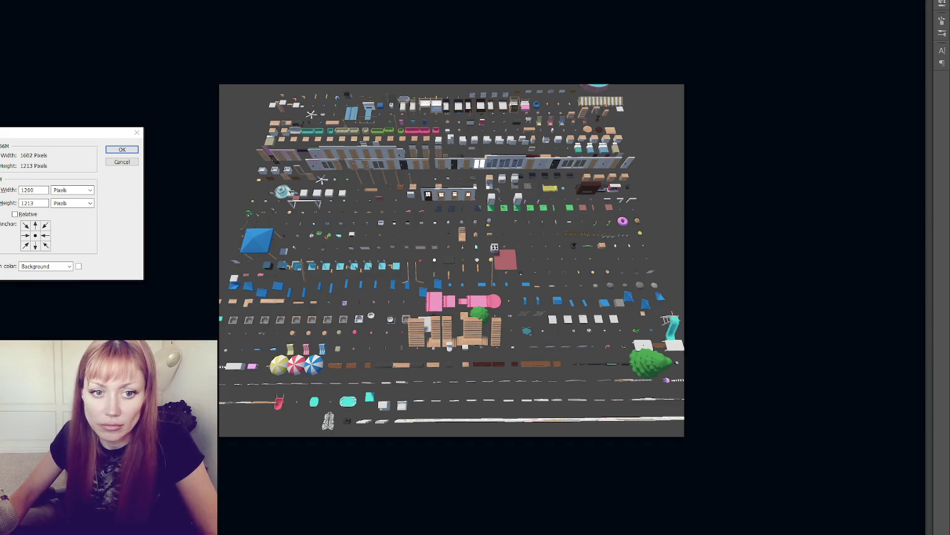
key(alt+Tab)
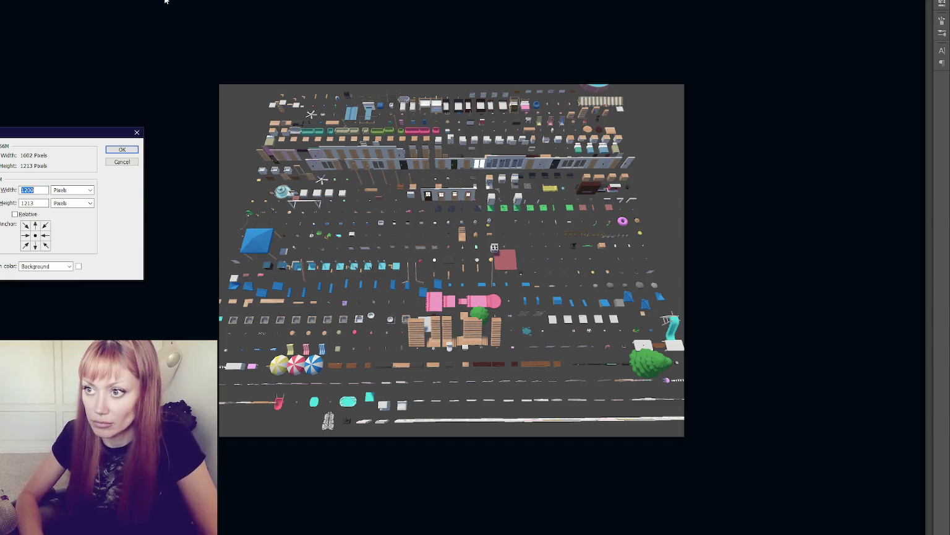
key(Escape)
key(ctrl+n)
key(Return)
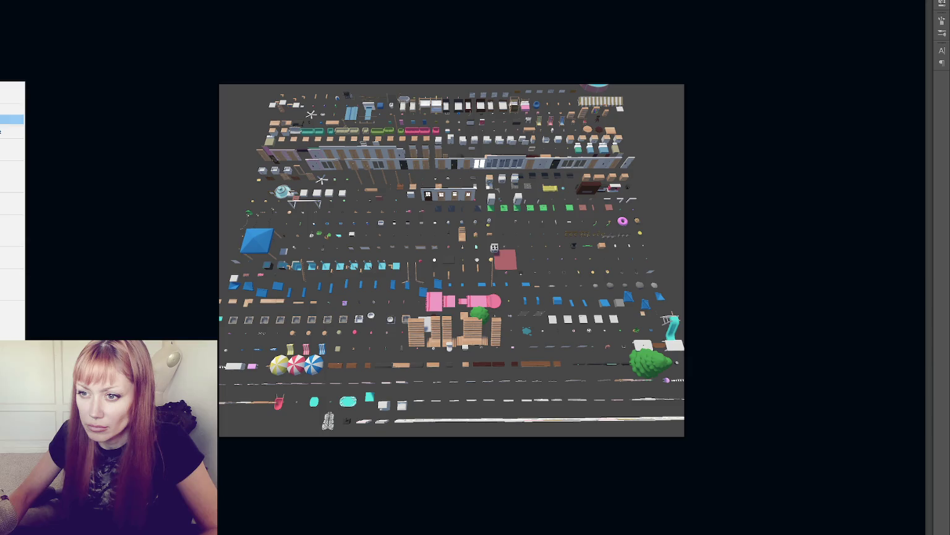
click(224, 192)
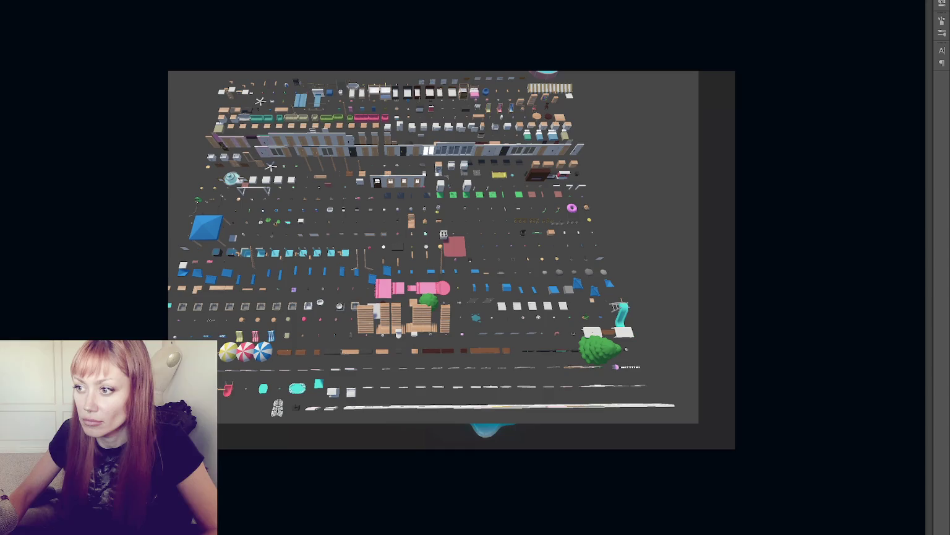
Step: Nudge the render right and down, then scale it up around its centre with Free Transform
key(shift+Right)
key(shift+Right)
key(shift+Right)
key(shift+Down)
key(shift+Down)
key(shift+Down)
key(Down)
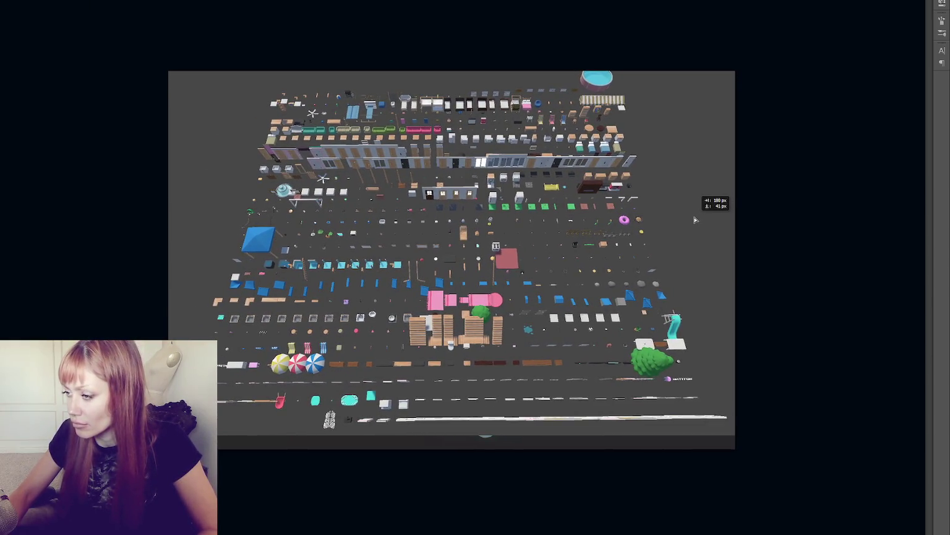
key(ctrl+t)
mouse_move(747, 447)
mouse_down()
mouse_move(773, 445)
mouse_move(775, 455)
mouse_up()
key(Return)
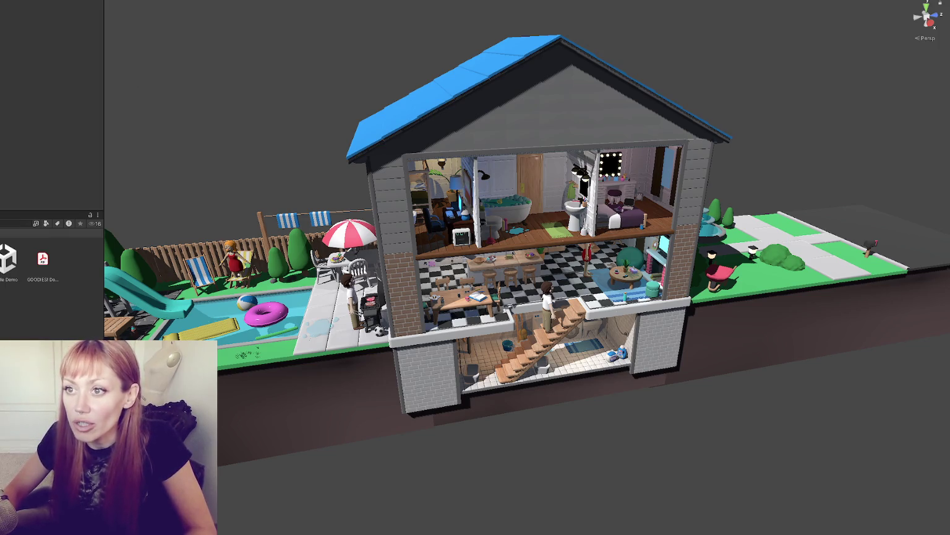
Step: Close Package Manager, set the validator category to 3D, add Assets/Goodies!, and validate
click(62, 103)
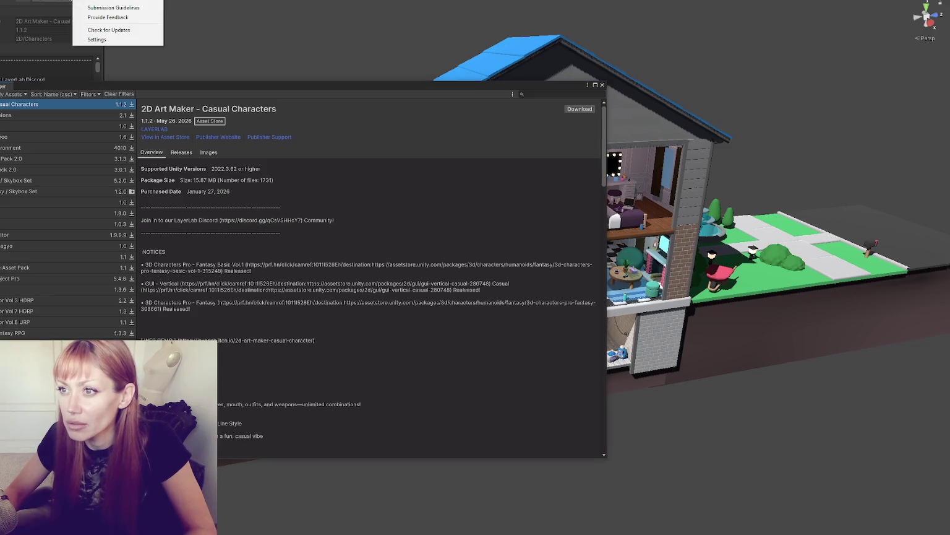
click(409, 64)
click(33, 45)
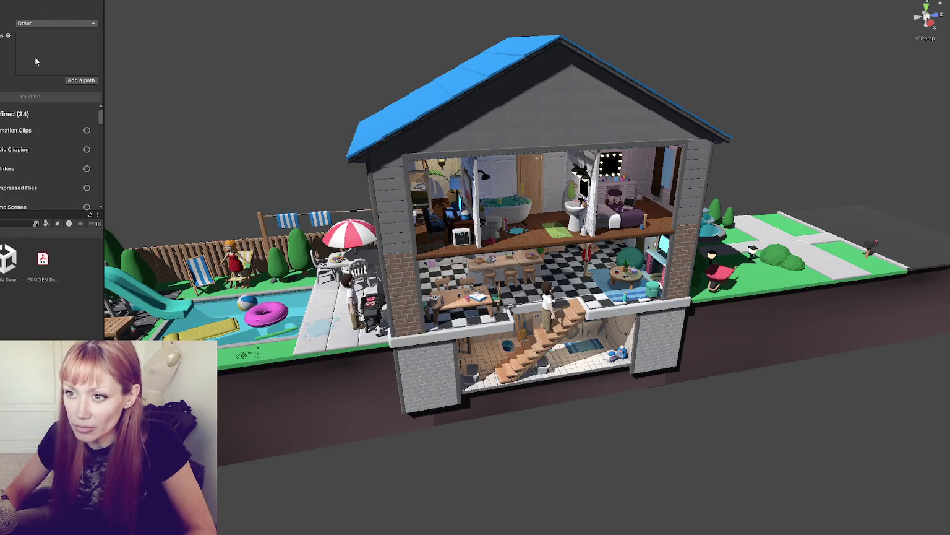
click(56, 25)
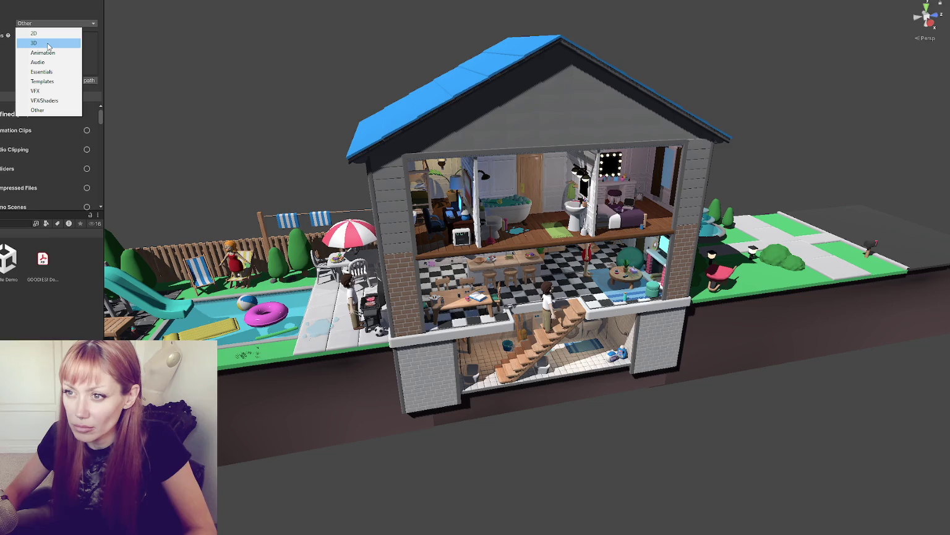
click(49, 43)
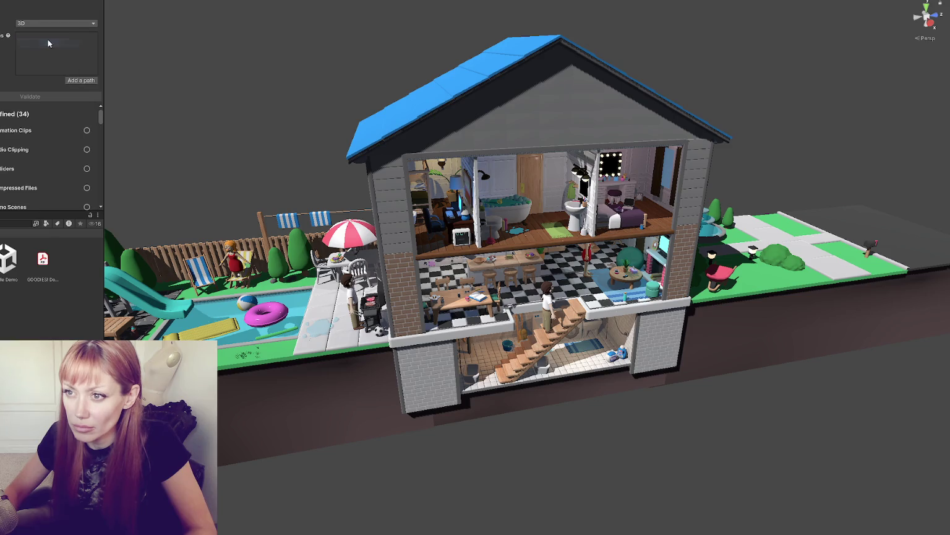
click(80, 81)
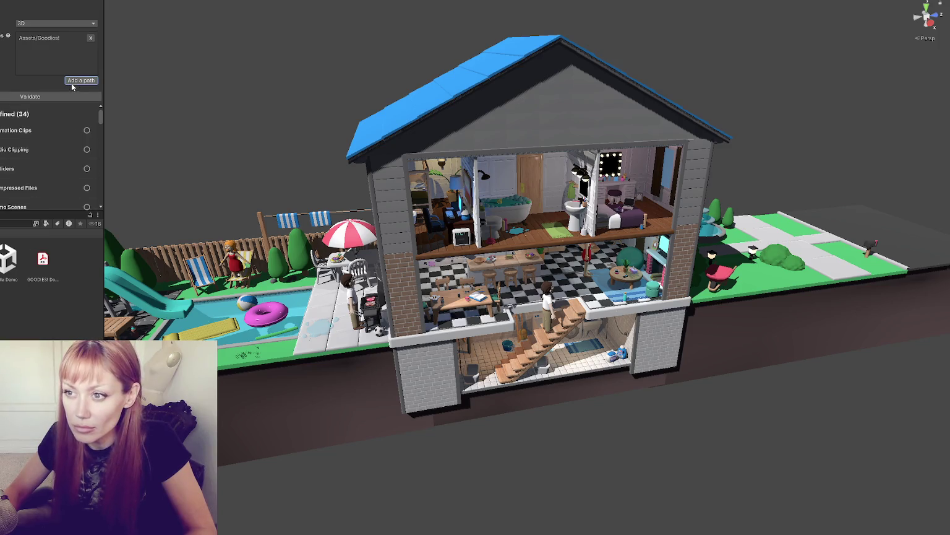
click(65, 96)
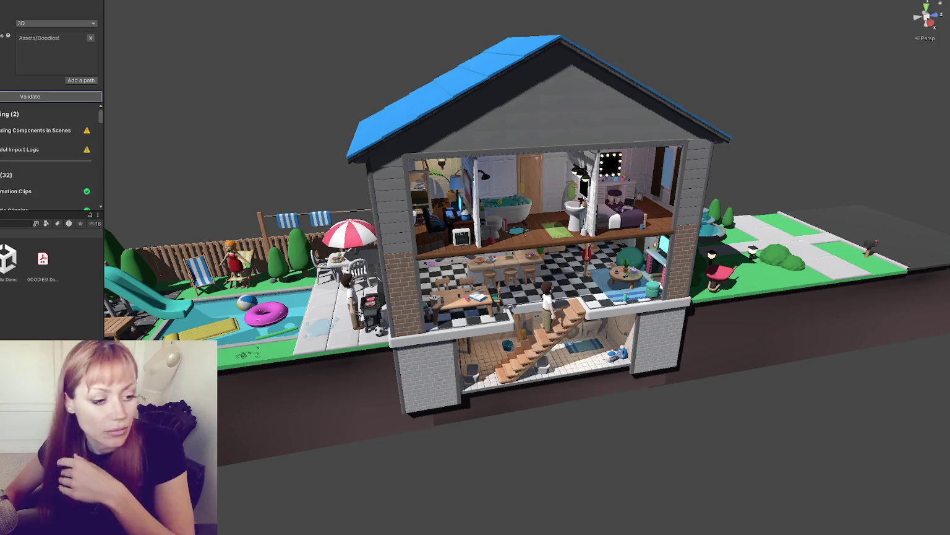
click(44, 267)
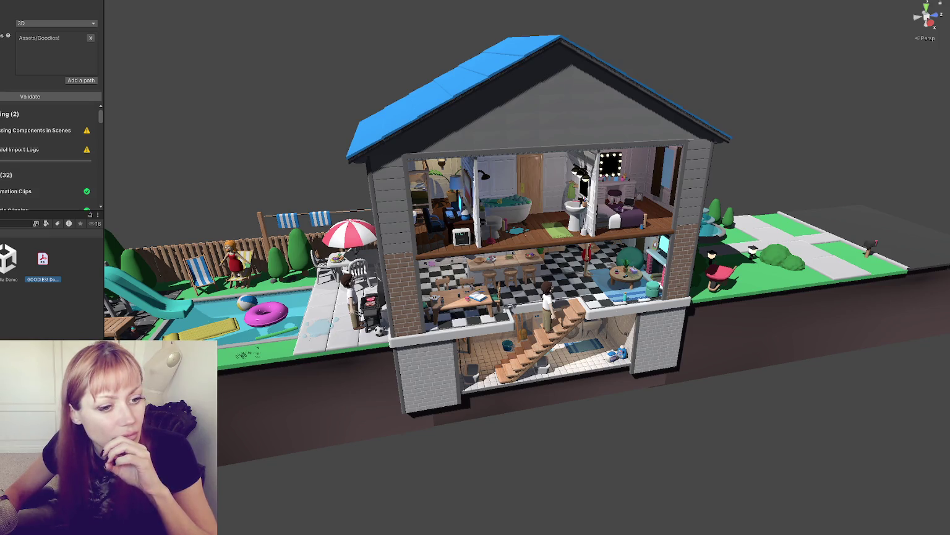
scroll(37, 260, up, 2)
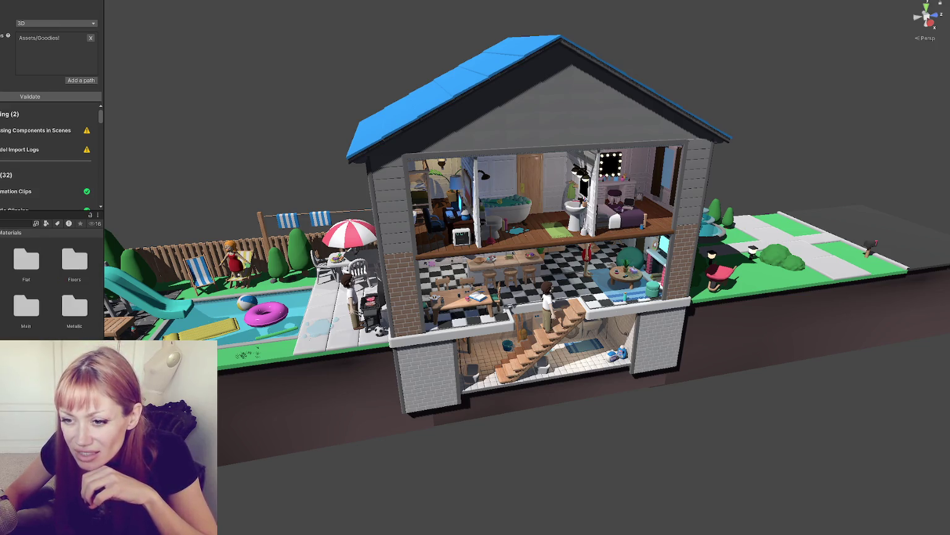
Step: Set Max Size to 1024 on Bricks2, the floor texture and the next texture, and apply
click(42, 259)
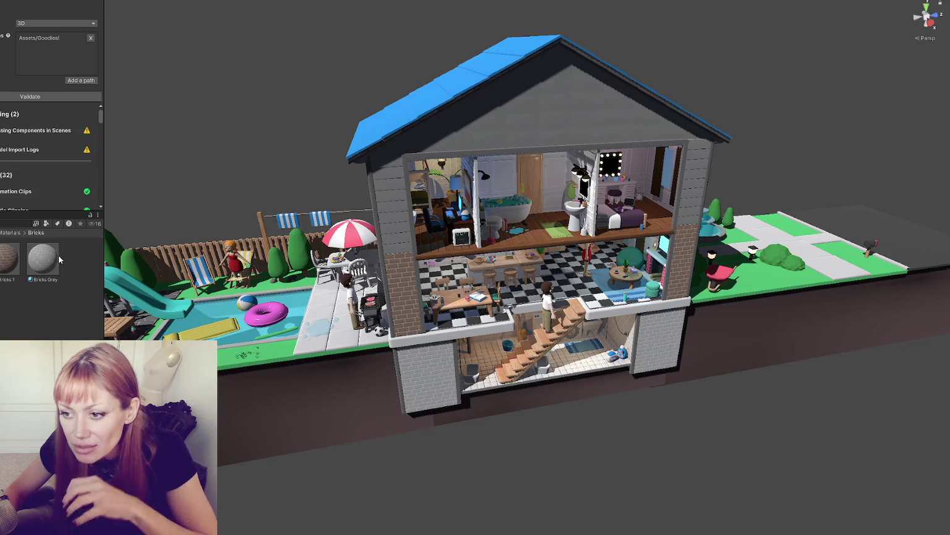
scroll(56, 111, down, 5)
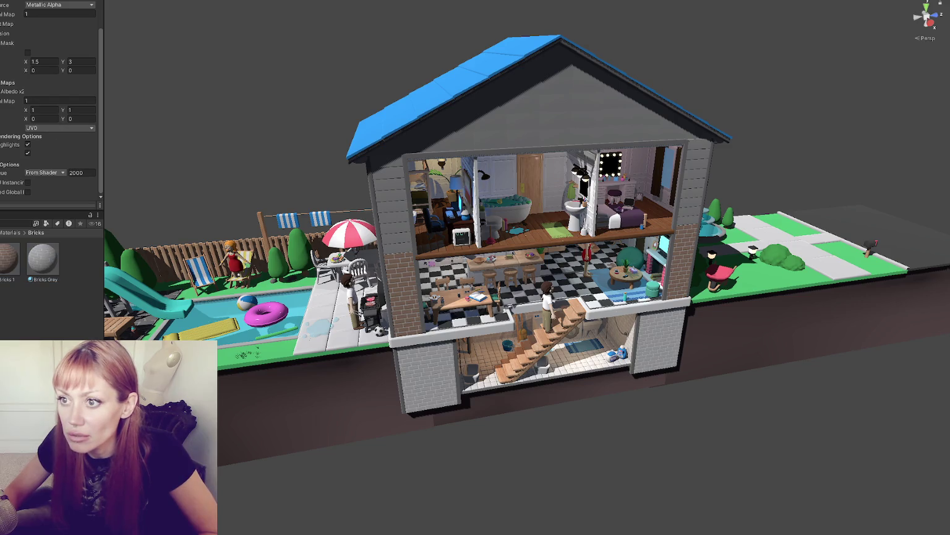
scroll(52, 132, up, 2)
double_click(40, 141)
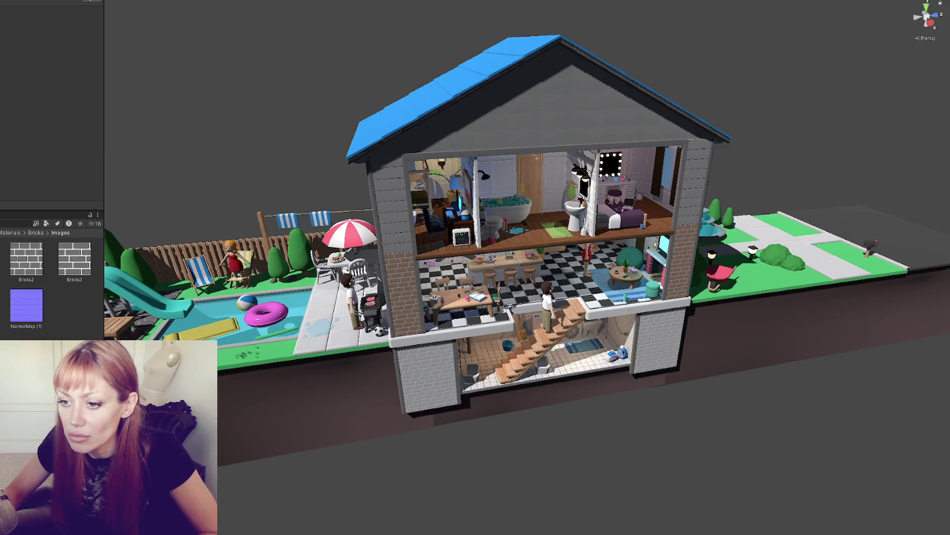
click(43, 121)
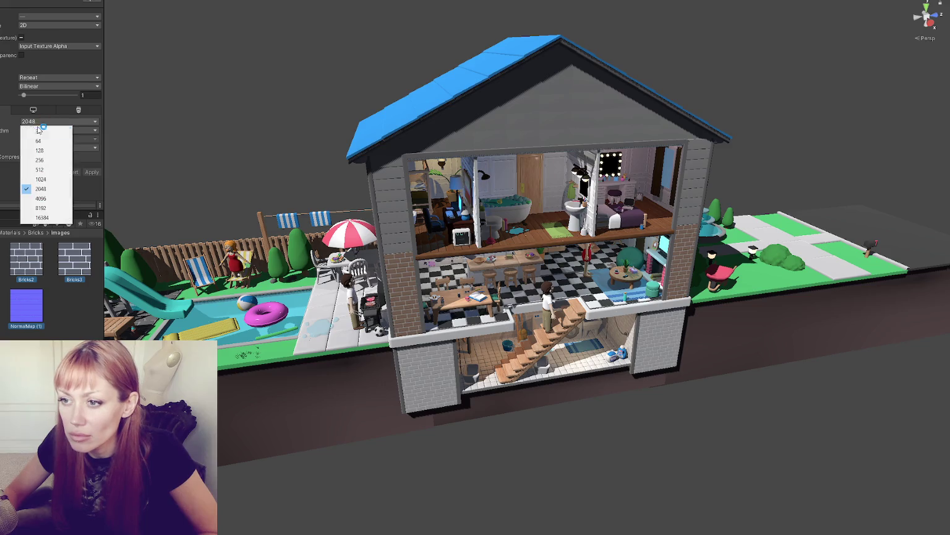
click(42, 186)
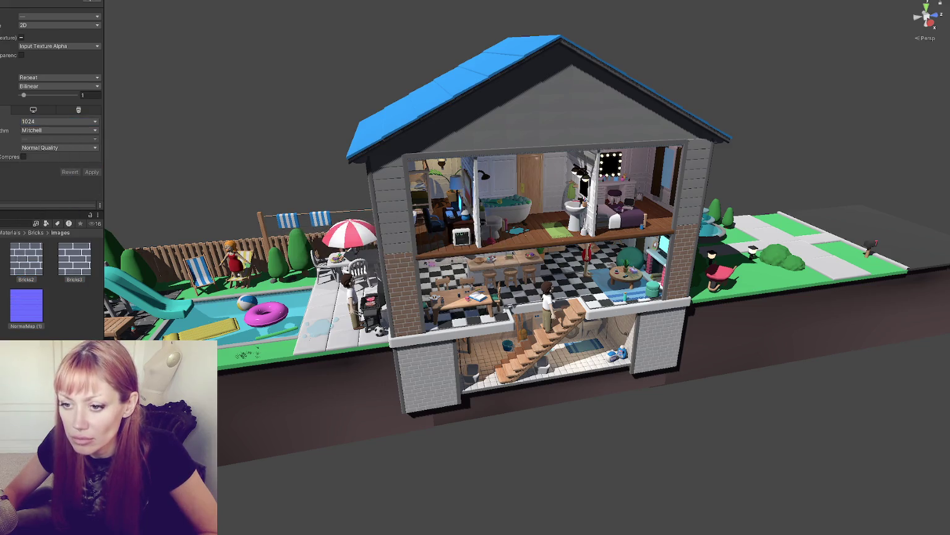
click(49, 121)
click(54, 180)
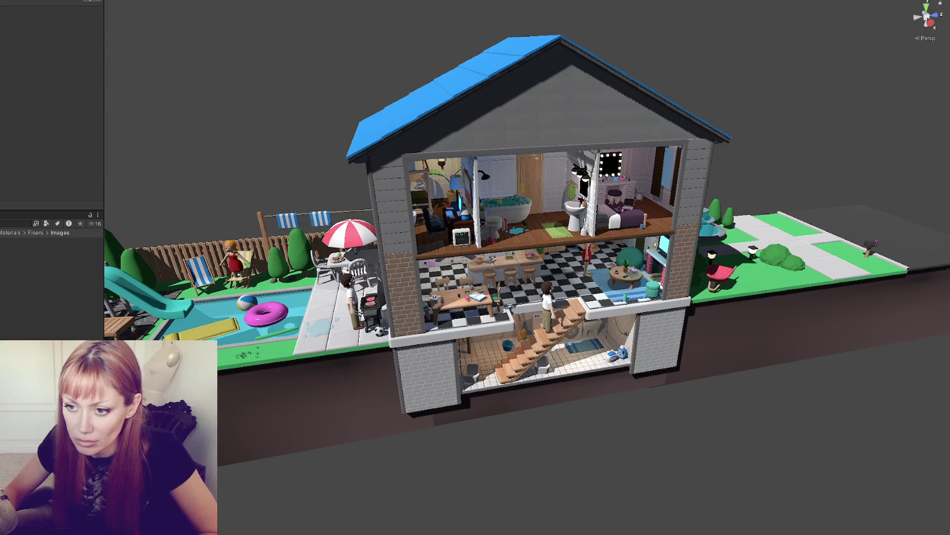
click(67, 123)
click(56, 180)
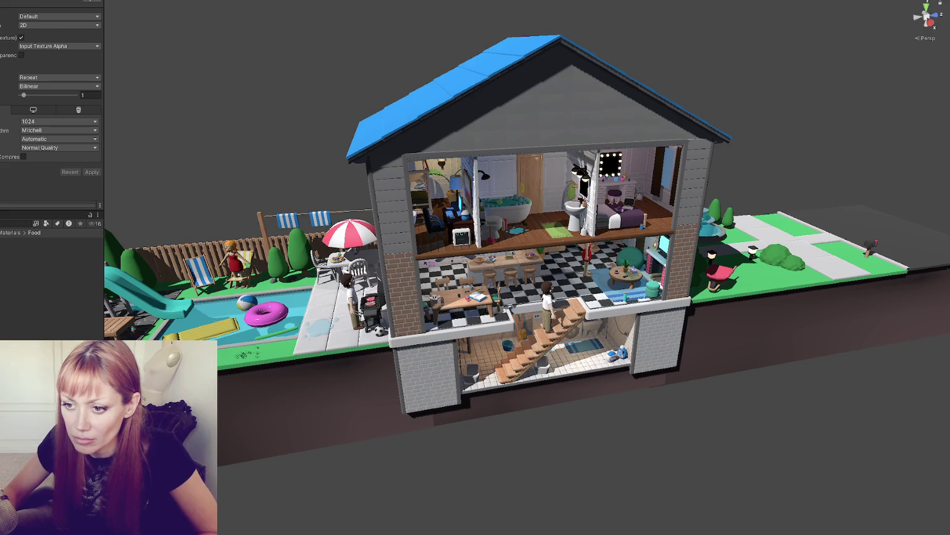
click(62, 122)
click(56, 180)
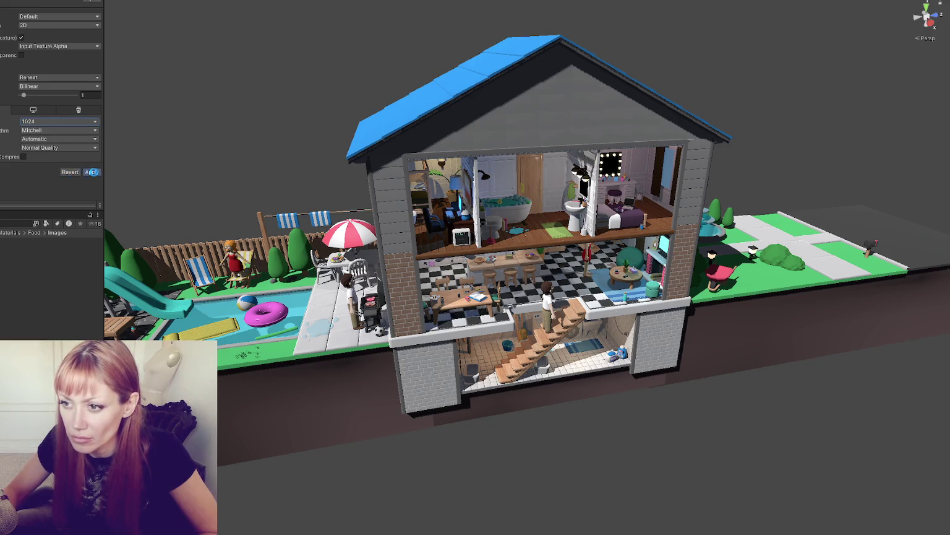
click(93, 173)
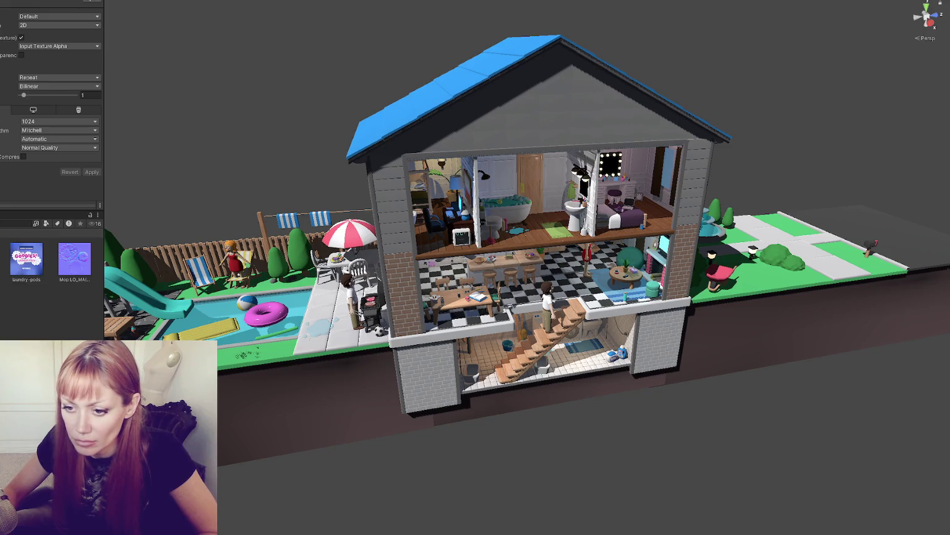
Step: Select plaid2 and plaid3, set their Max Size to 1024, and apply
click(60, 120)
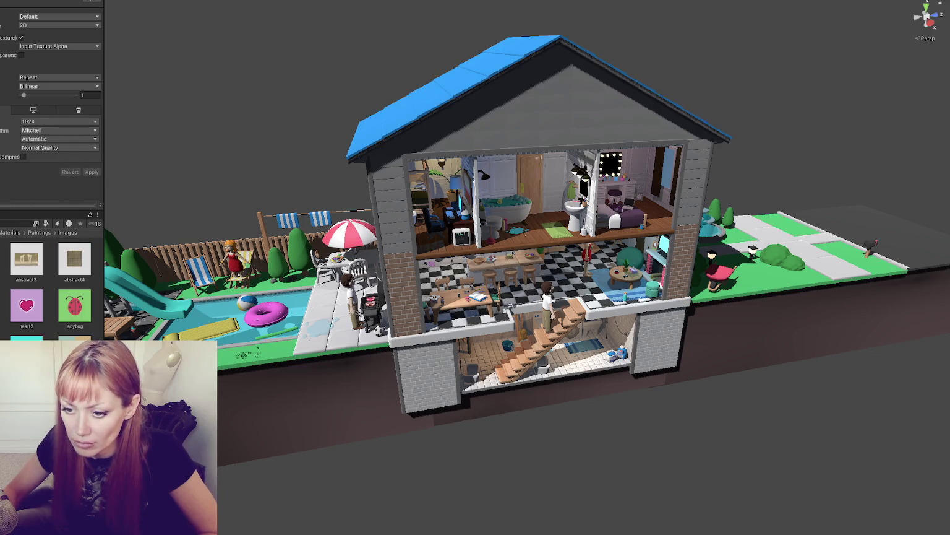
drag(21, 260, 55, 247)
click(56, 122)
click(56, 179)
click(91, 172)
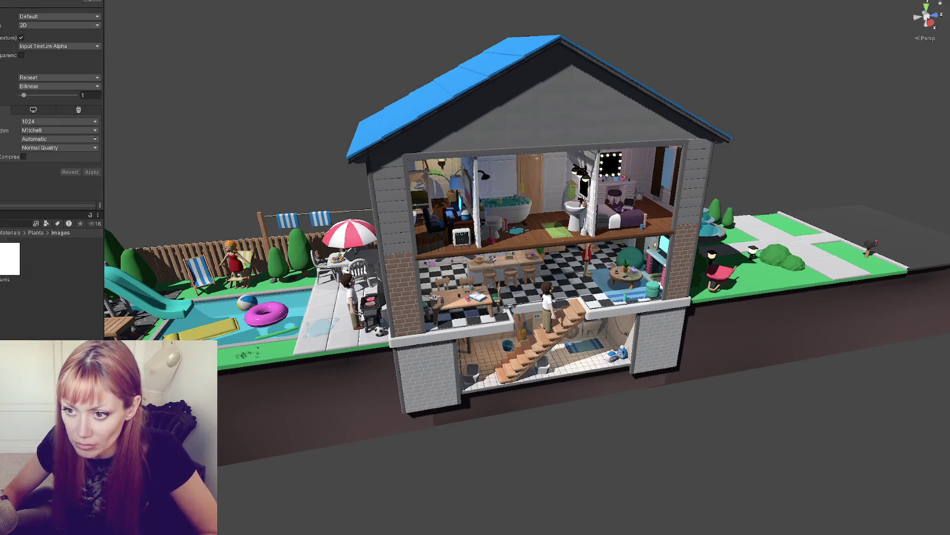
Step: Set the plant and wall textures' Max Size to 1024
click(62, 122)
click(40, 179)
click(92, 172)
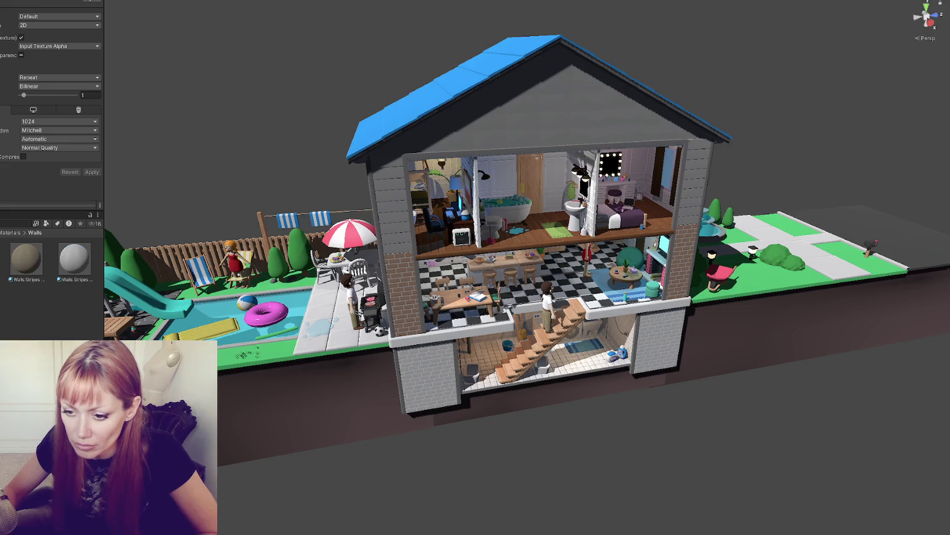
click(62, 121)
click(50, 180)
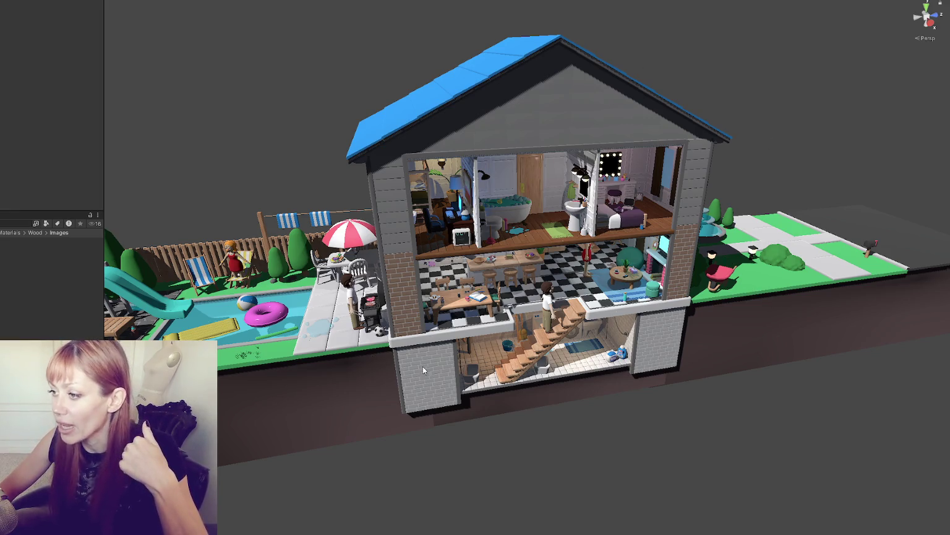
scroll(565, 267, up, 3)
Step: Zoom and orbit the Scene view past the upstairs rooms to a close view of the kitchen's stove, sink and counters
scroll(566, 268, up, 2)
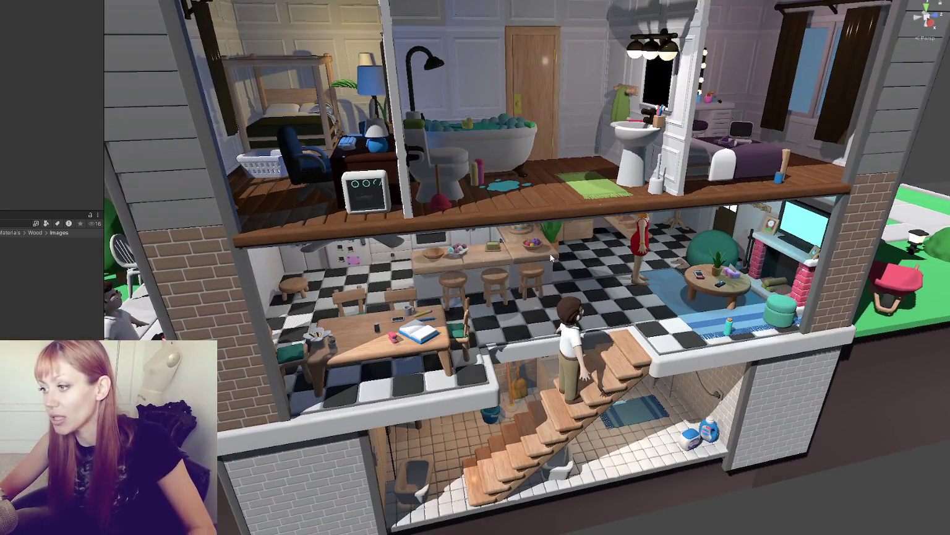
scroll(545, 249, up, 3)
mouse_move(546, 250)
mouse_down()
mouse_move(526, 229)
mouse_move(495, 235)
mouse_move(520, 232)
mouse_move(495, 254)
mouse_move(349, 270)
mouse_move(764, 252)
mouse_move(650, 276)
mouse_move(495, 266)
mouse_move(645, 255)
mouse_move(557, 237)
mouse_move(555, 248)
mouse_up()
scroll(557, 241, up, 10)
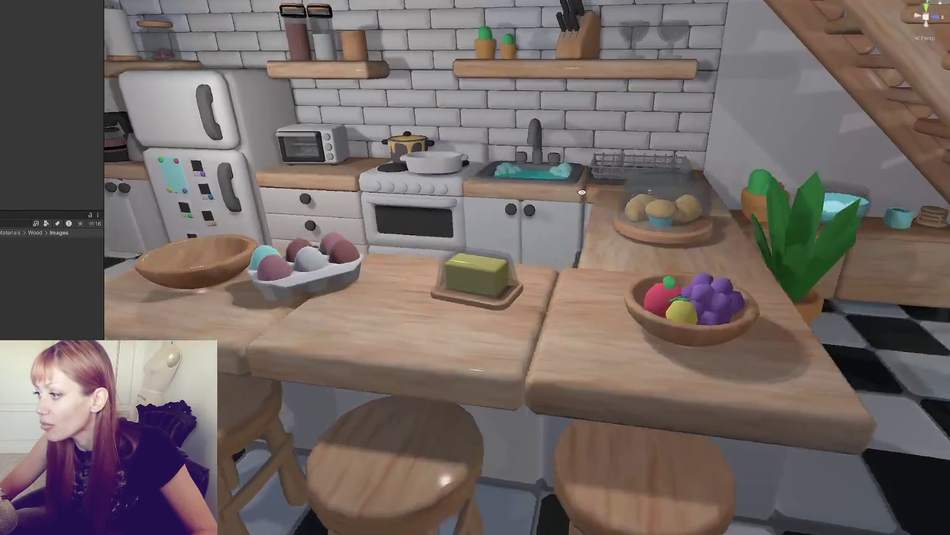
mouse_move(581, 192)
mouse_down()
mouse_move(616, 197)
mouse_move(601, 179)
mouse_up()
scroll(617, 197, down, 10)
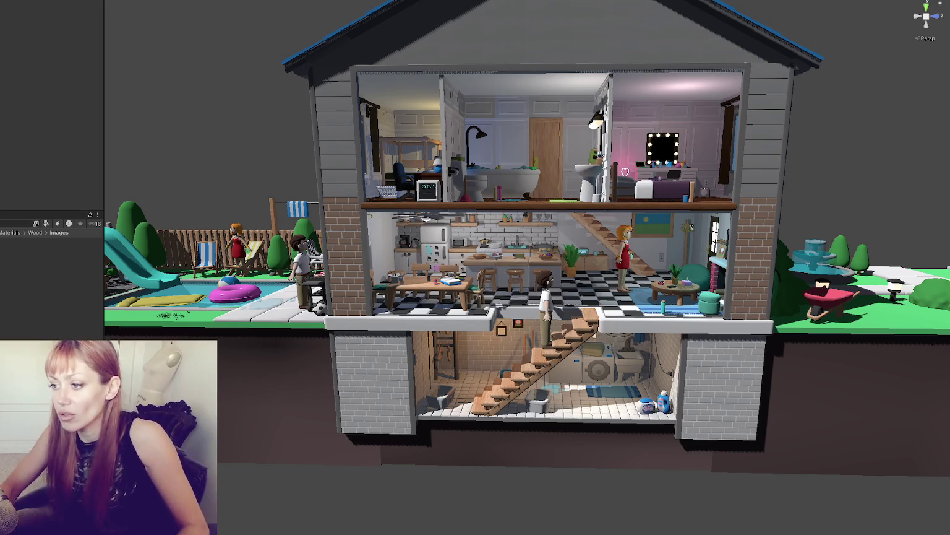
Step: Zoom and orbit the Scene view to show the boy and the dining area
scroll(692, 227, up, 3)
scroll(457, 243, up, 10)
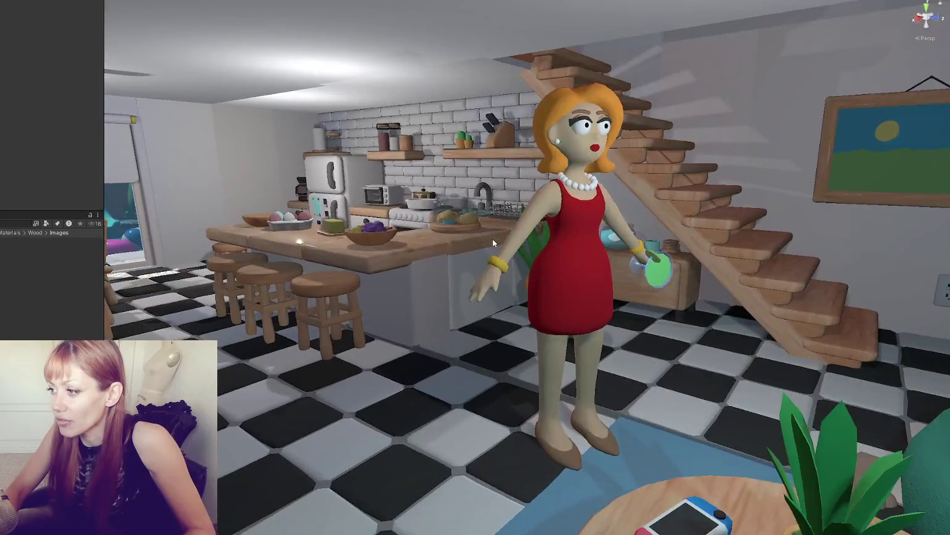
mouse_move(492, 239)
mouse_down()
mouse_move(571, 221)
mouse_move(547, 208)
mouse_move(637, 184)
mouse_move(560, 194)
mouse_move(551, 172)
mouse_up()
scroll(560, 195, up, 5)
scroll(550, 172, down, 5)
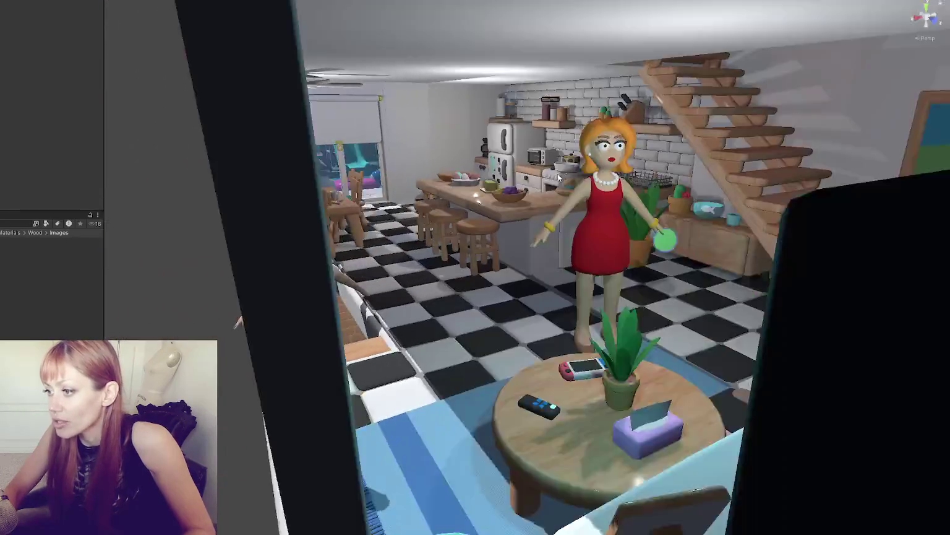
scroll(550, 172, up, 4)
scroll(551, 172, down, 5)
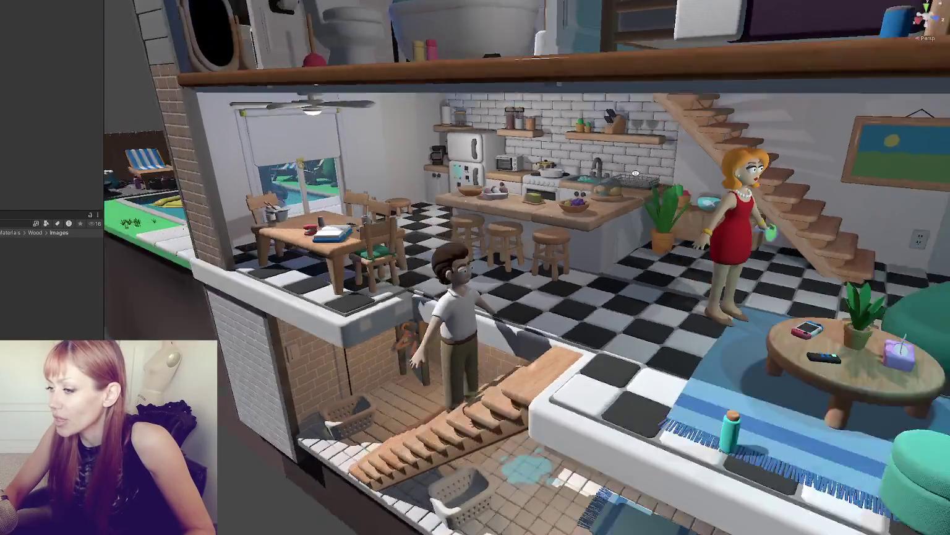
scroll(525, 157, up, 3)
Step: Pan to the backyard pool and back, orbit to a frontal cut-away view, then bring up the validator results
key(Left)
scroll(427, 110, up, 3)
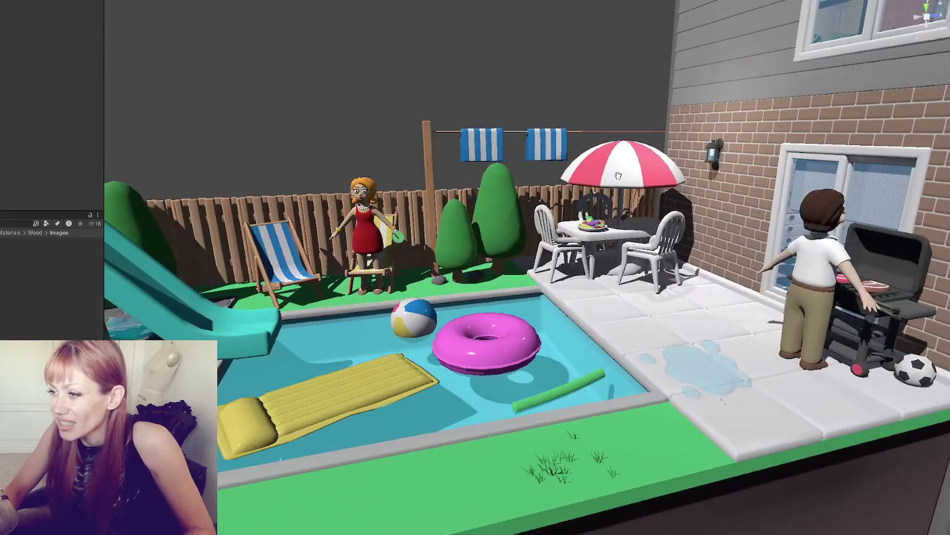
key(Right)
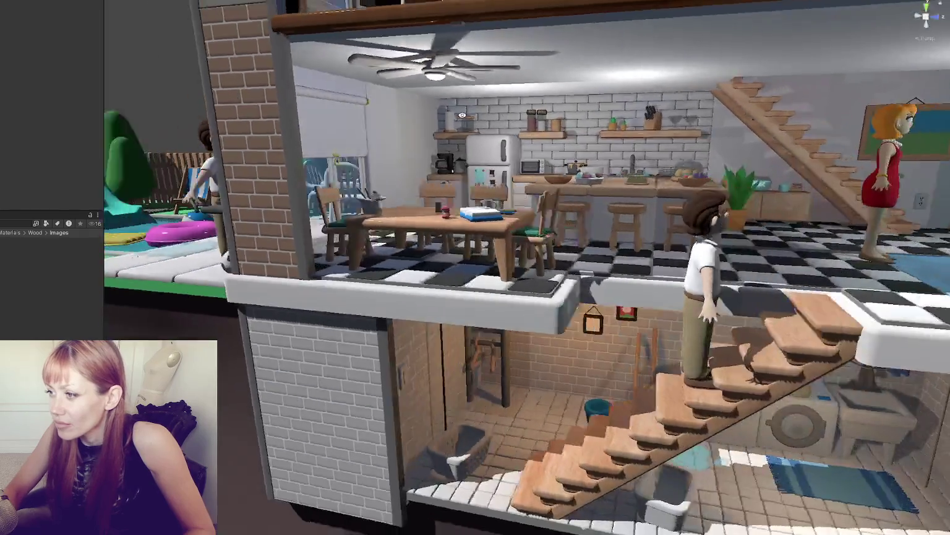
mouse_move(462, 115)
mouse_down()
mouse_move(406, 117)
mouse_move(544, 115)
mouse_up()
scroll(402, 117, down, 3)
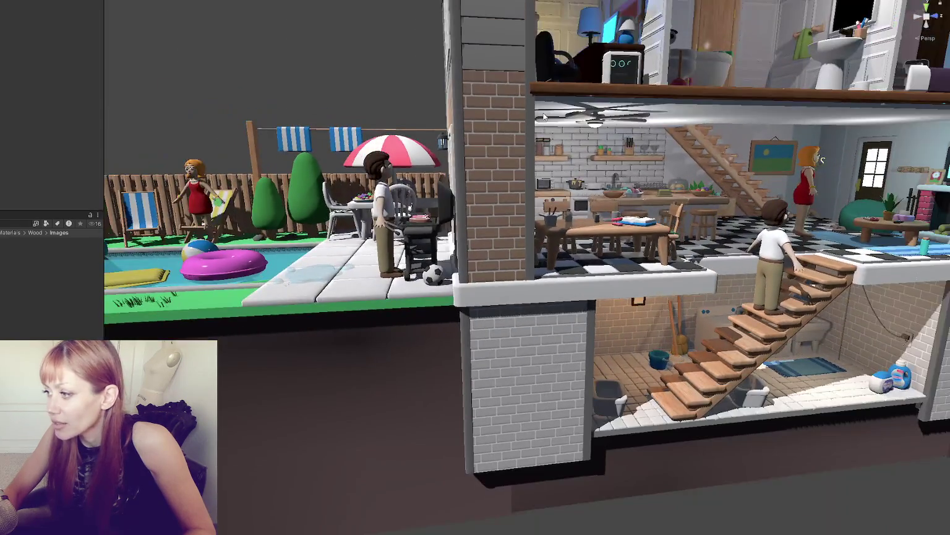
scroll(544, 116, down, 5)
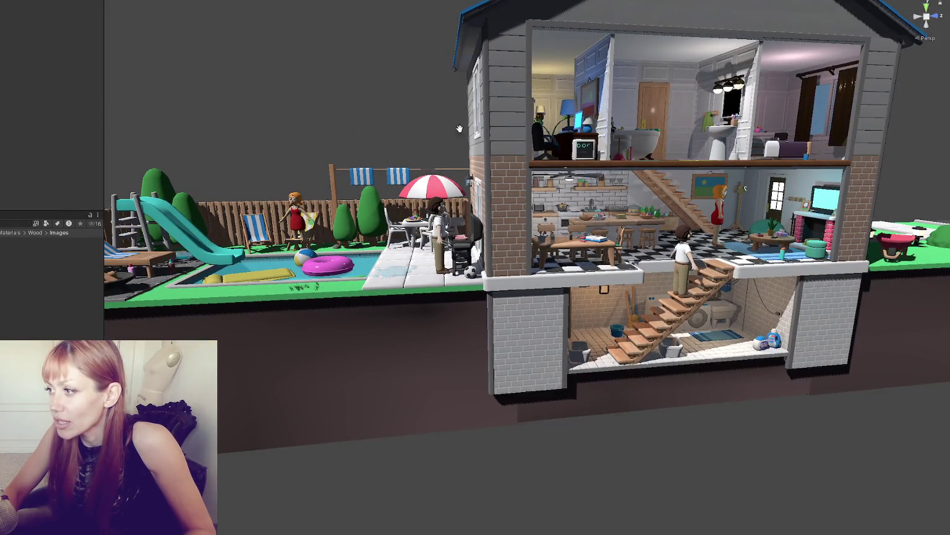
scroll(463, 122, up, 3)
drag(463, 122, 495, 122)
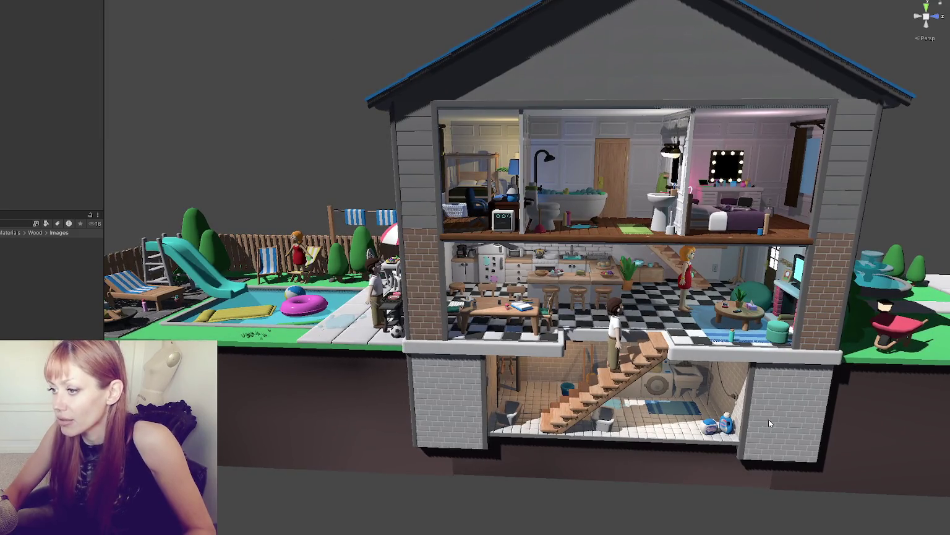
key(ctrl+shift+c)
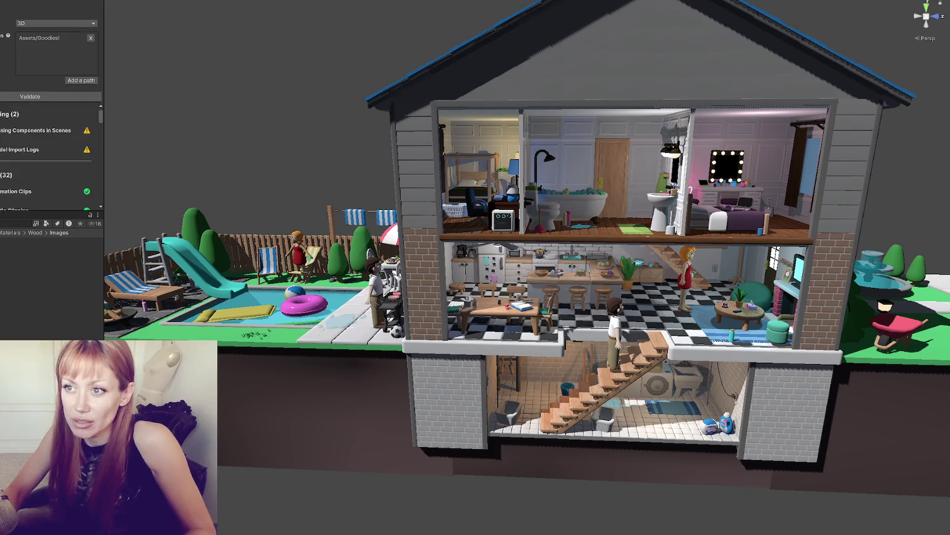
Step: Expand Missing Components in Scenes, open the flagged Besties scene and widen the validator panel
click(78, 130)
scroll(25, 147, down, 3)
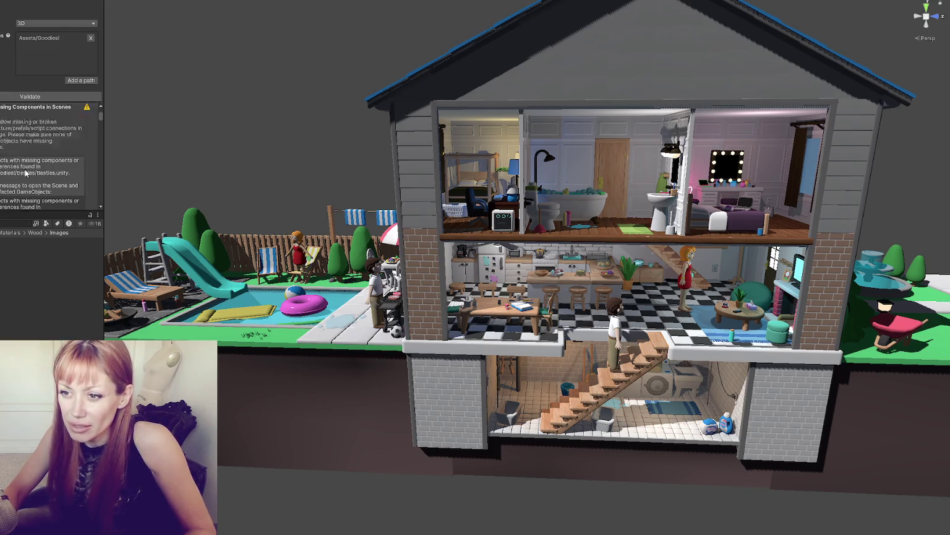
double_click(25, 149)
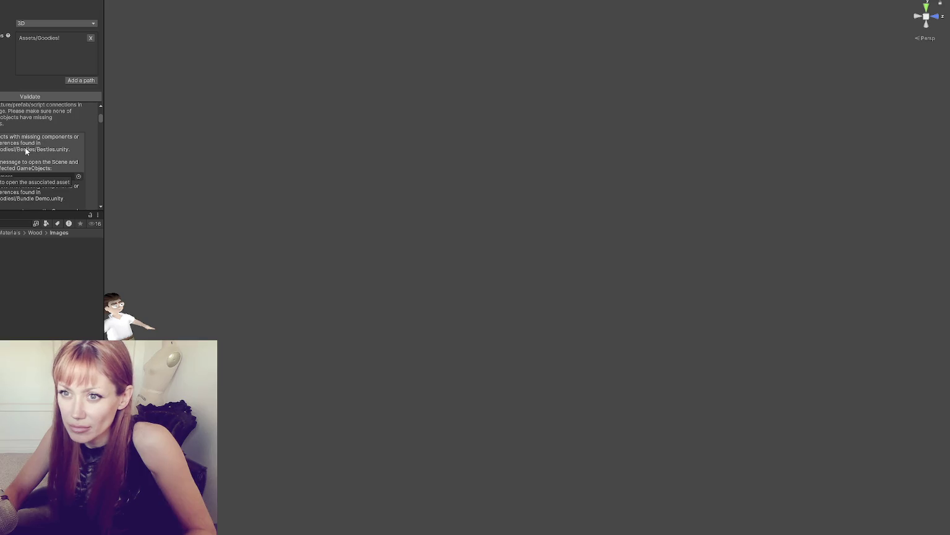
drag(103, 221, 202, 221)
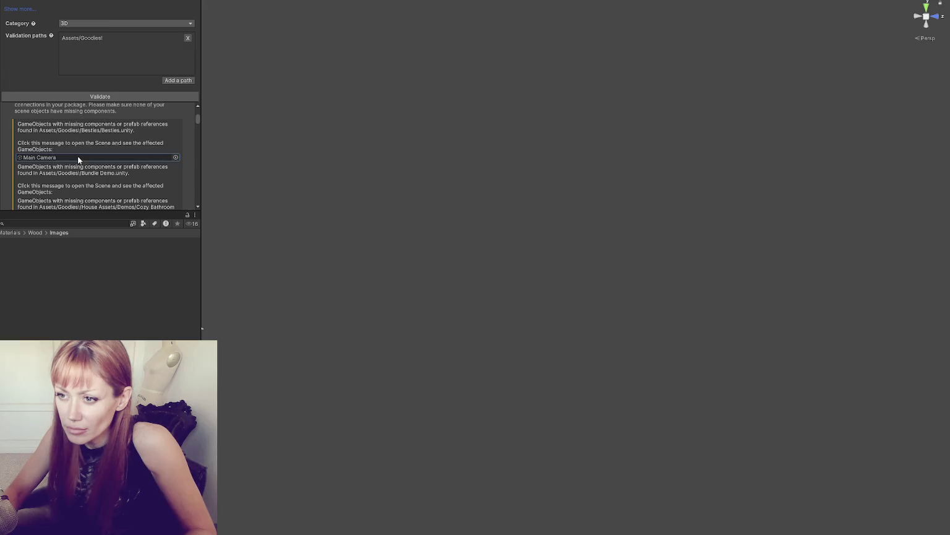
Step: Remove the missing script from Besties' Main Camera, then open the next flagged scene
click(93, 157)
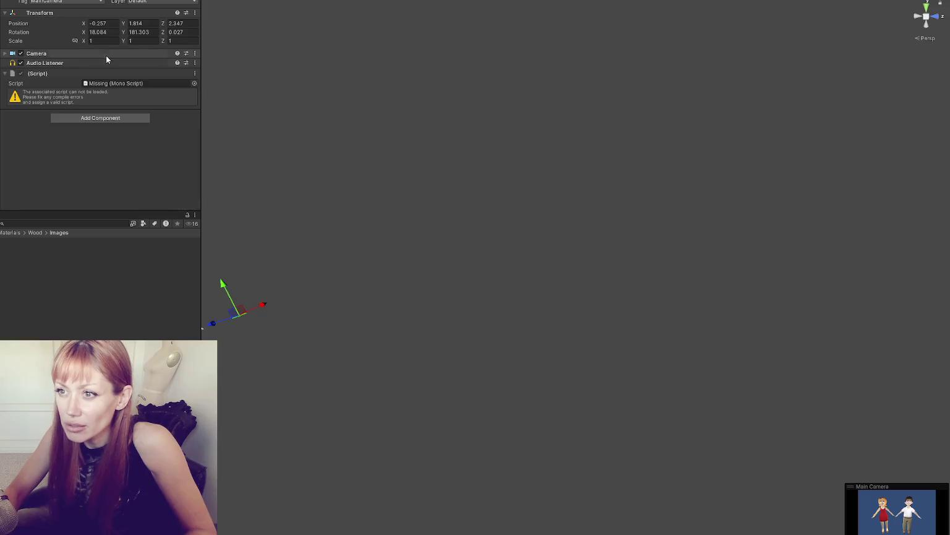
right_click(98, 80)
click(133, 91)
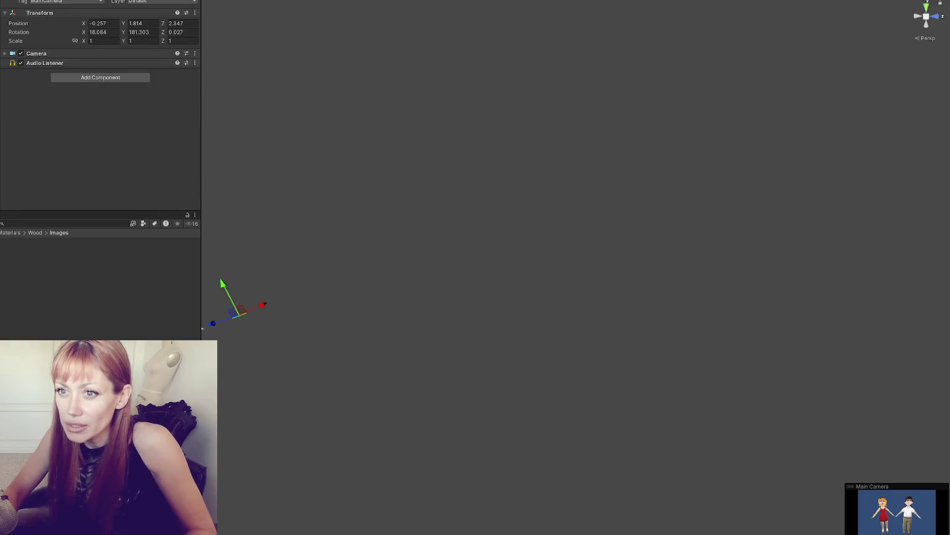
click(35, 53)
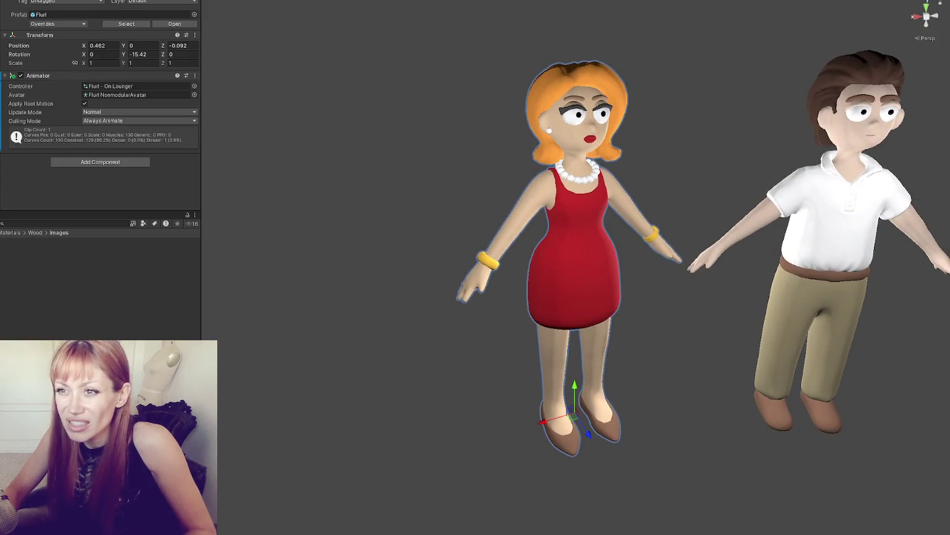
click(111, 142)
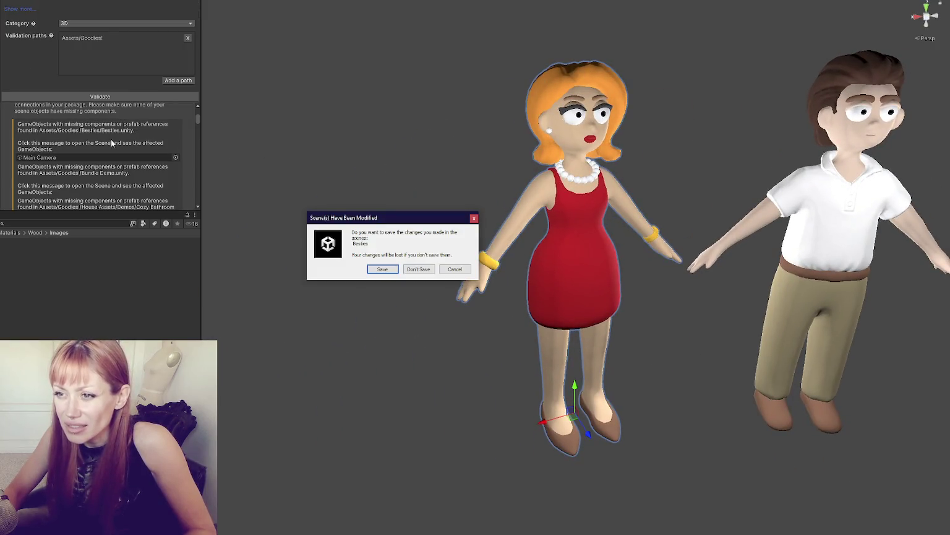
Step: Save the Besties changes and load the Bundle Demo scene
click(429, 266)
click(104, 178)
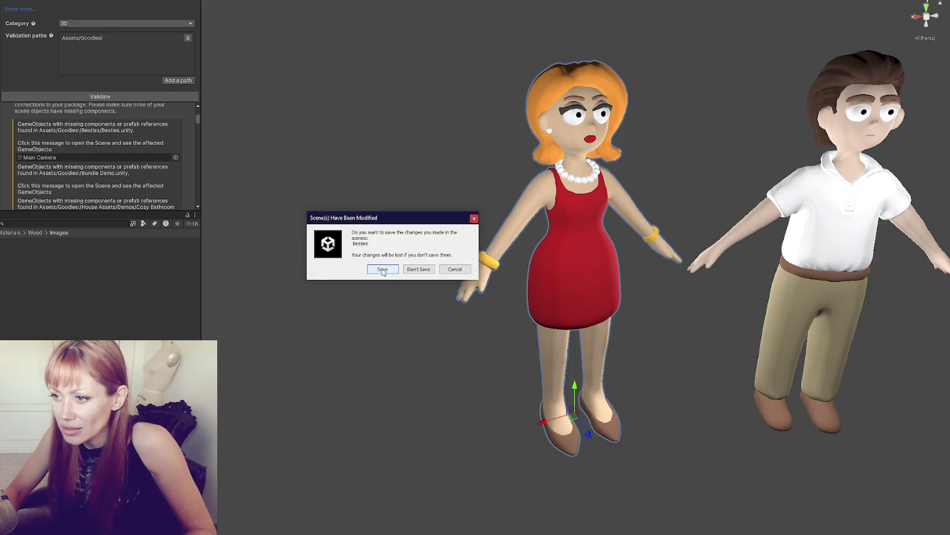
click(383, 269)
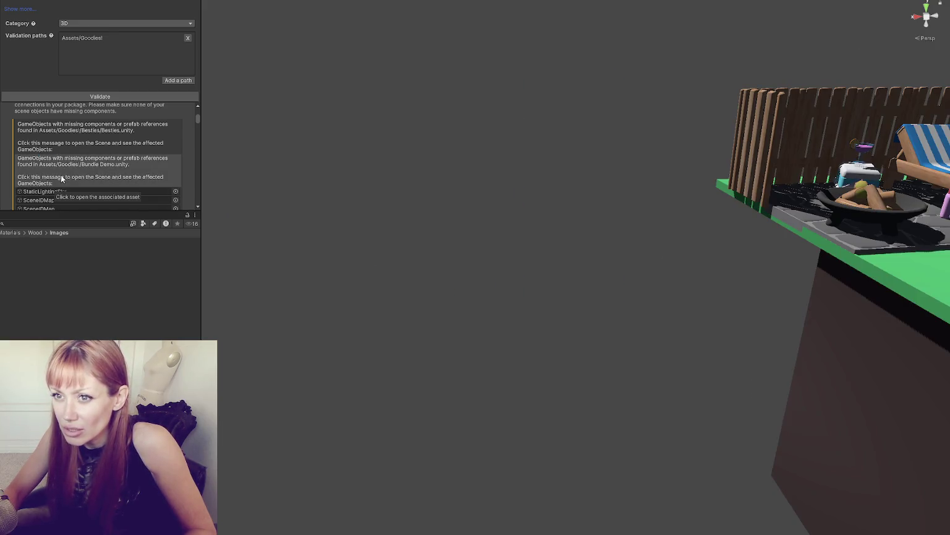
Step: Give Bundle Demo's StaticLightingSky a new Lighting Settings asset
click(45, 191)
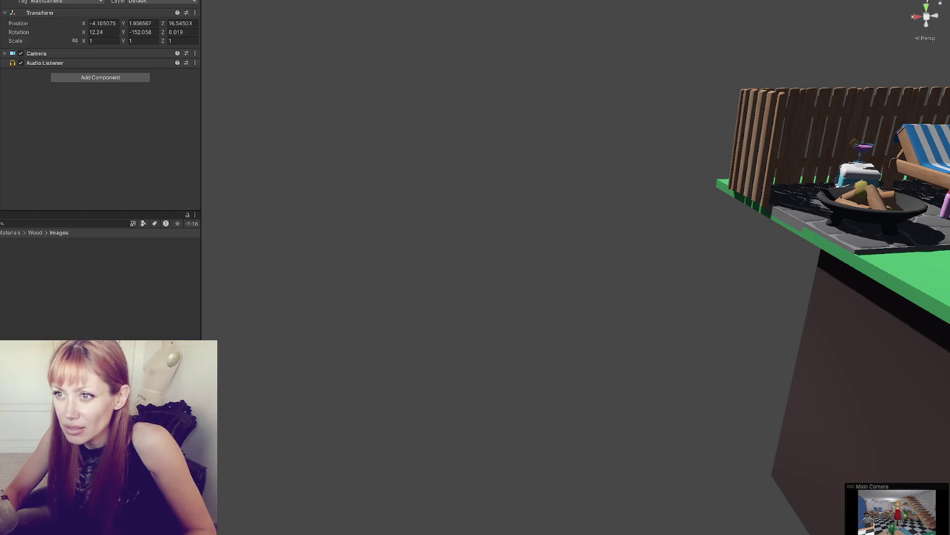
click(32, 53)
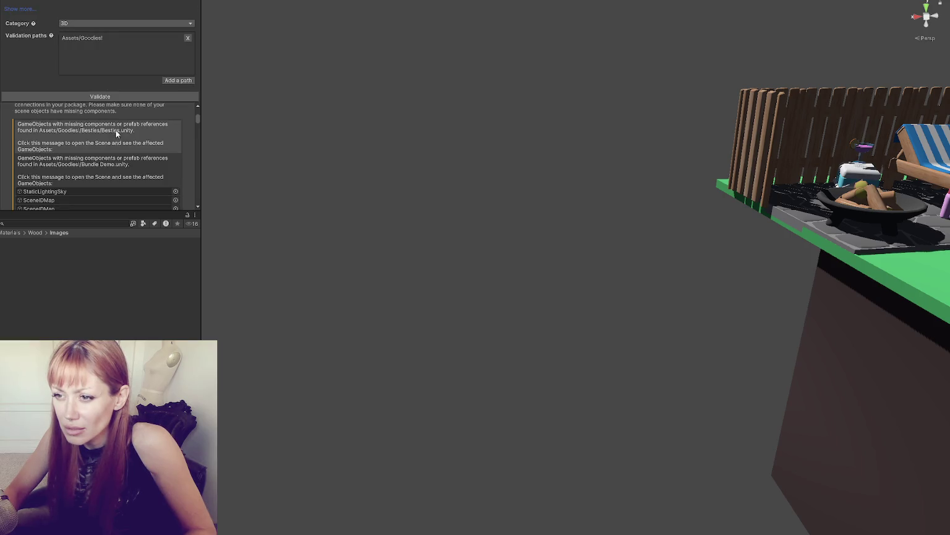
click(109, 134)
scroll(109, 133, down, 1)
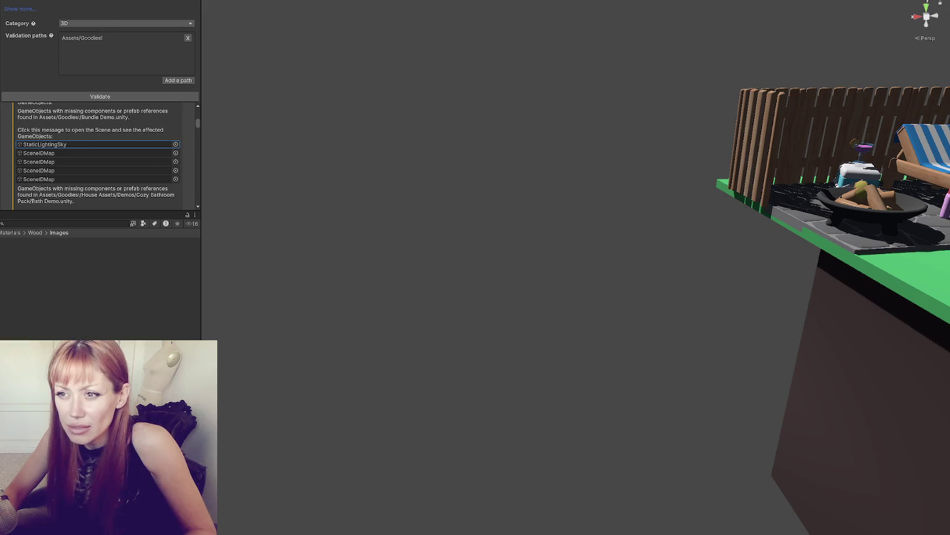
click(83, 144)
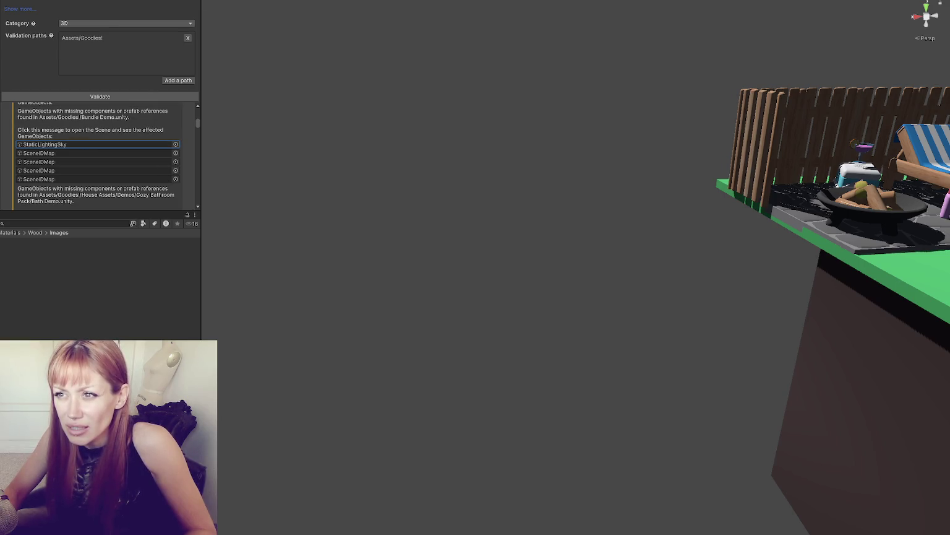
click(161, 16)
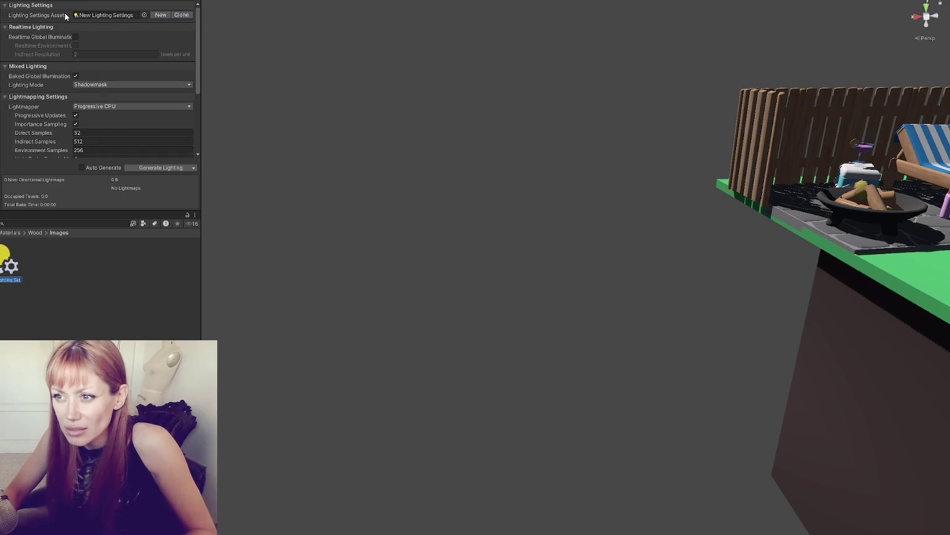
Step: Save changes and open the Kitchen Demo scene from the next warning
scroll(126, 148, down, 5)
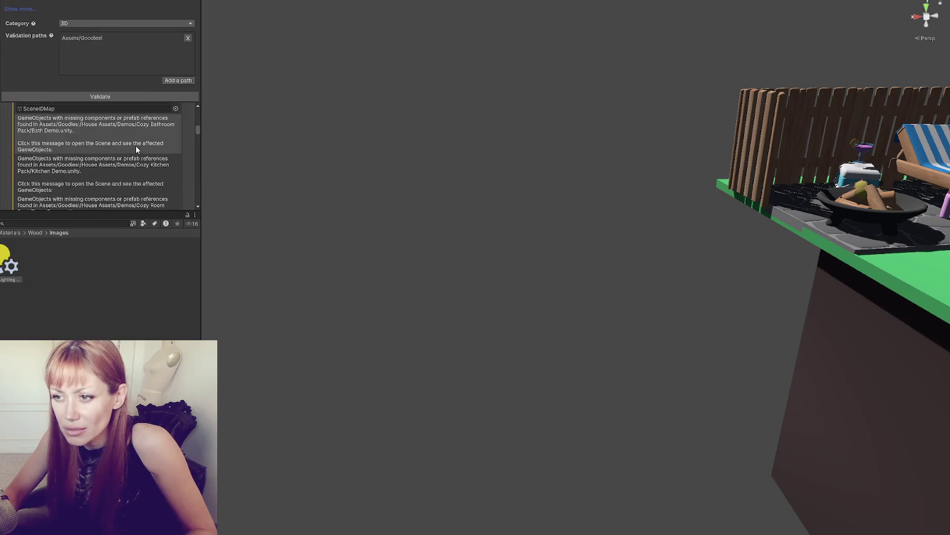
click(124, 154)
click(382, 268)
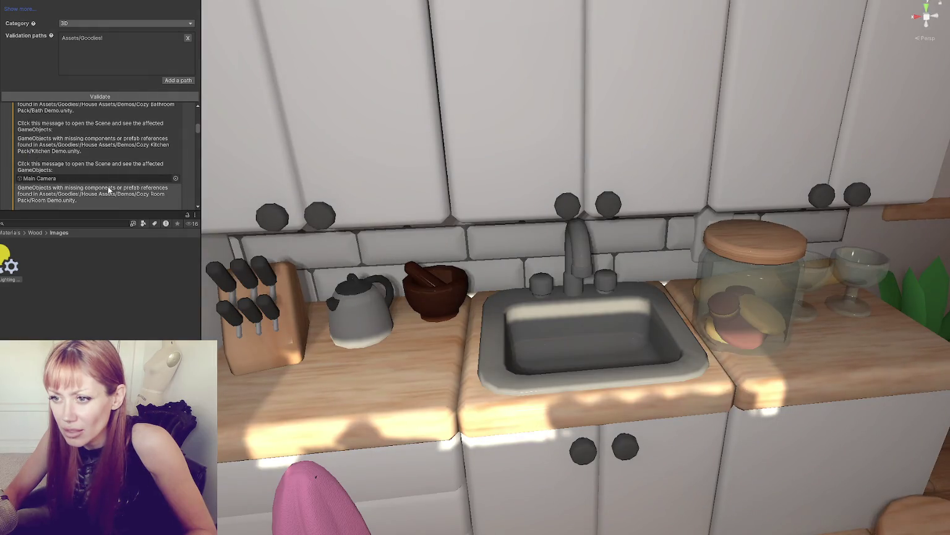
Step: Remove Kitchen Demo's Main Camera missing script, then open Room Demo without saving Kitchen Demo
click(39, 178)
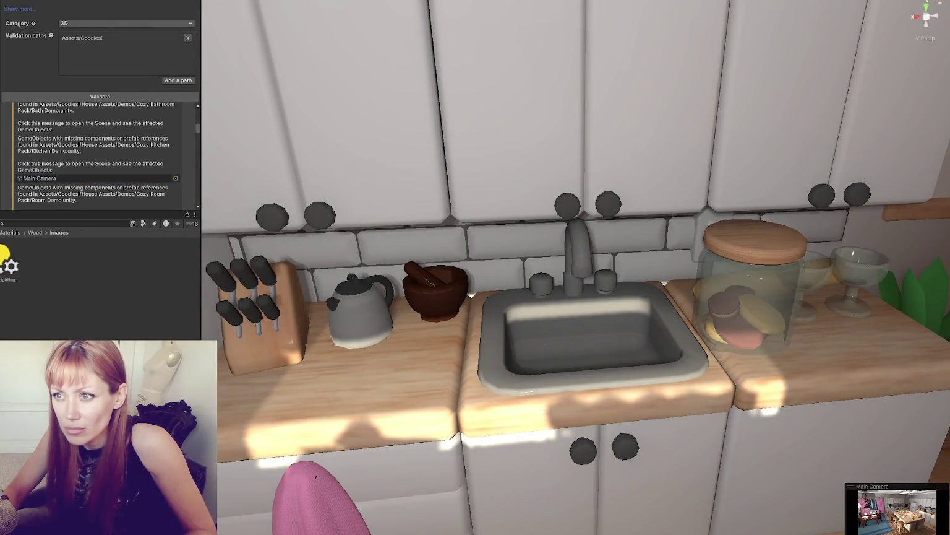
right_click(102, 65)
click(140, 81)
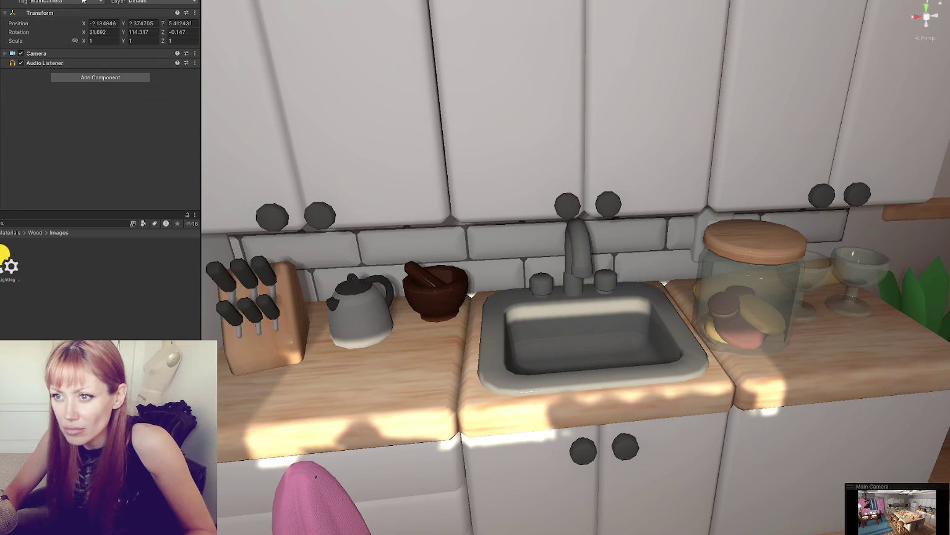
click(84, 4)
click(107, 167)
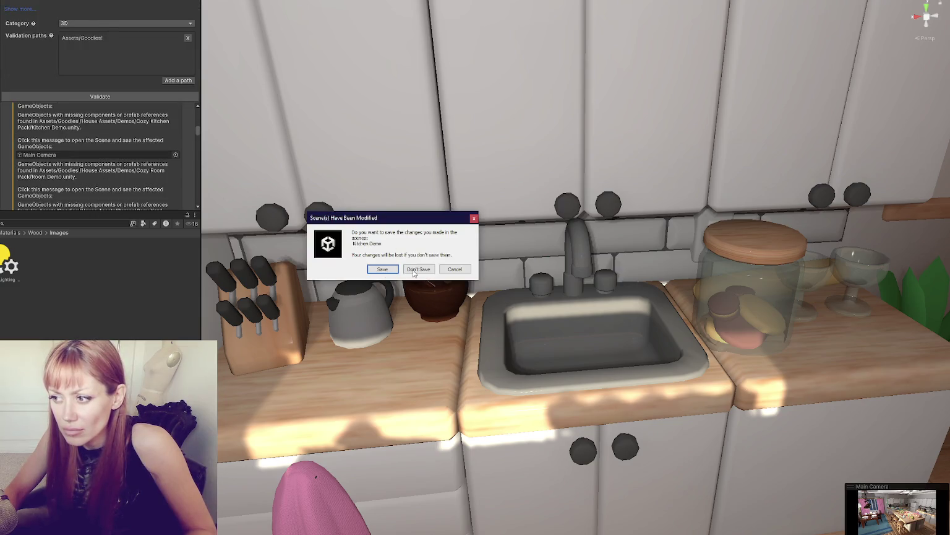
click(414, 272)
Step: Remove the missing scripts from Room Demo's Camera and its light objects
scroll(98, 166, down, 2)
click(97, 148)
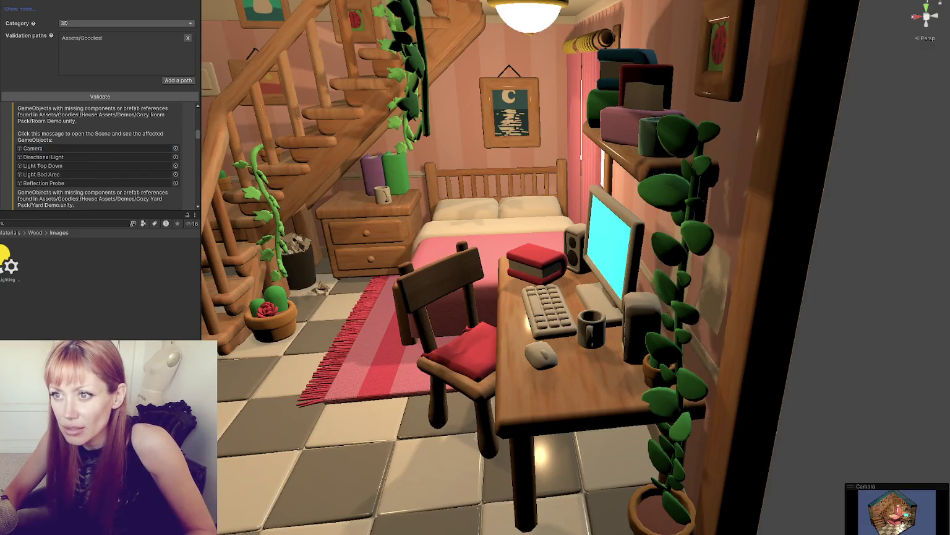
click(28, 5)
right_click(88, 70)
click(127, 89)
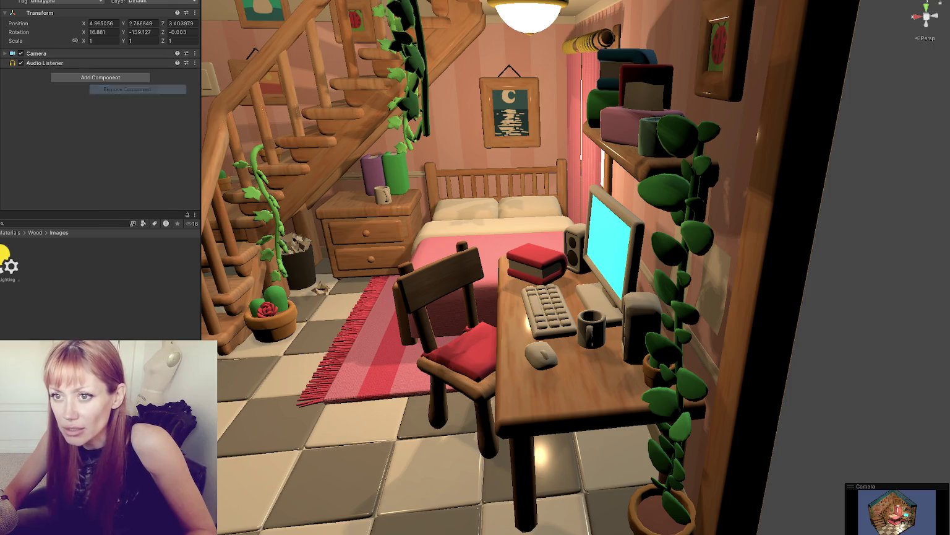
right_click(87, 54)
click(102, 79)
right_click(85, 64)
click(102, 80)
right_click(80, 63)
click(99, 78)
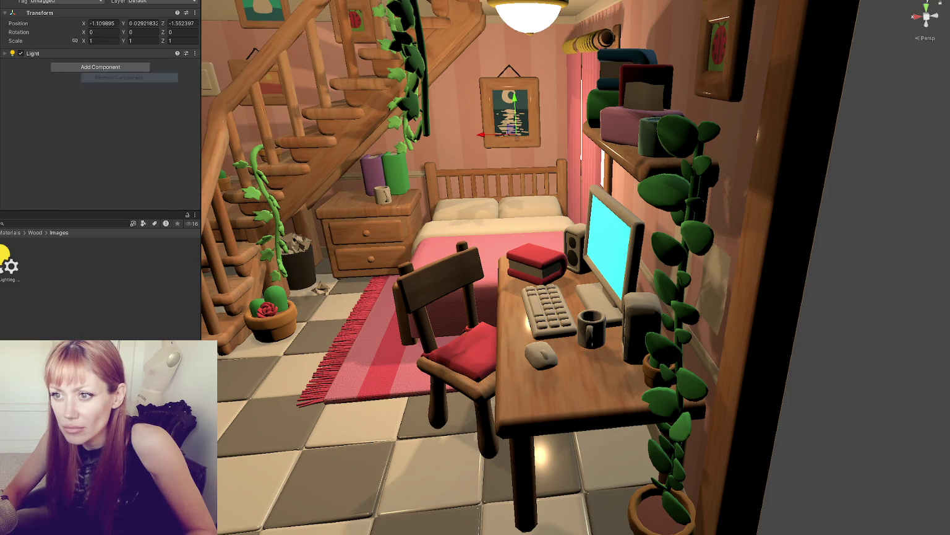
Step: Remove the Reflection Probe's missing script and open the flagged Yard Demo scene
right_click(89, 55)
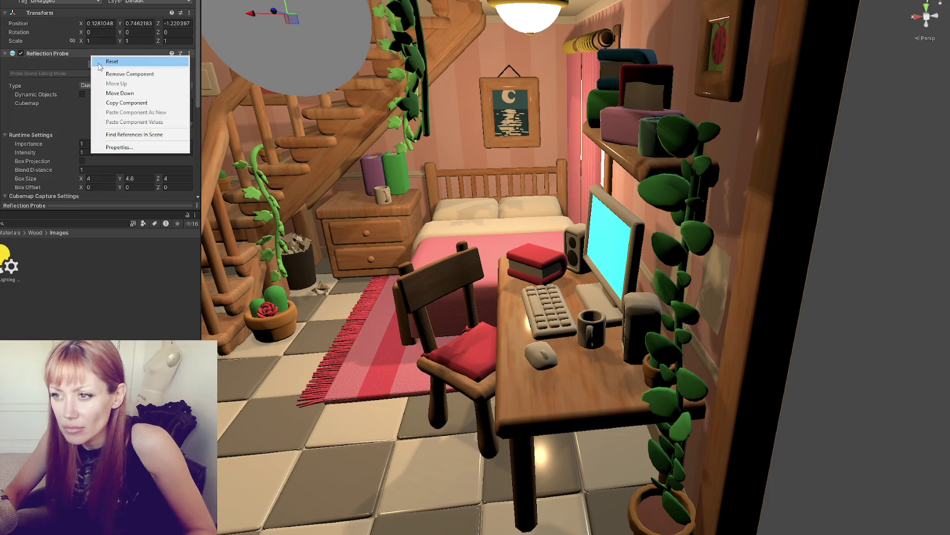
click(47, 55)
right_click(99, 62)
click(118, 78)
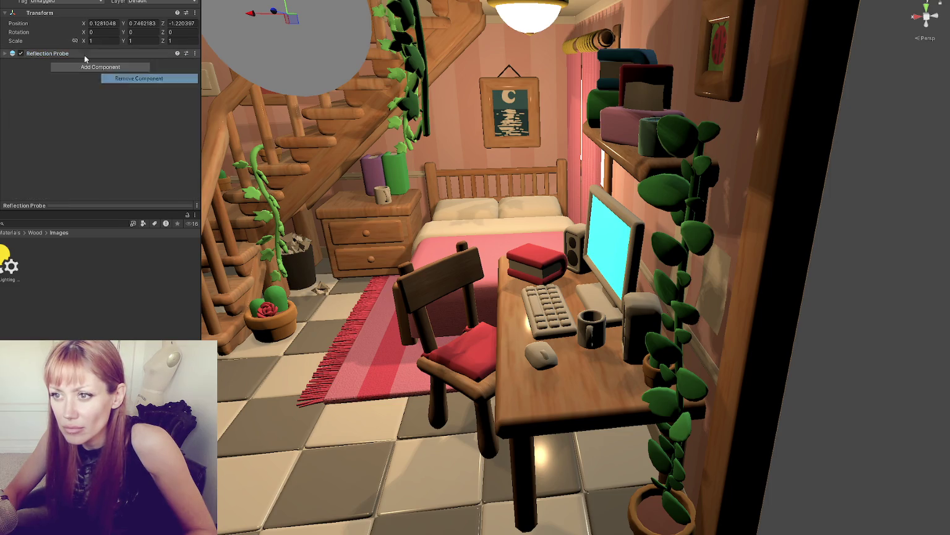
scroll(110, 109, down, 2)
click(100, 159)
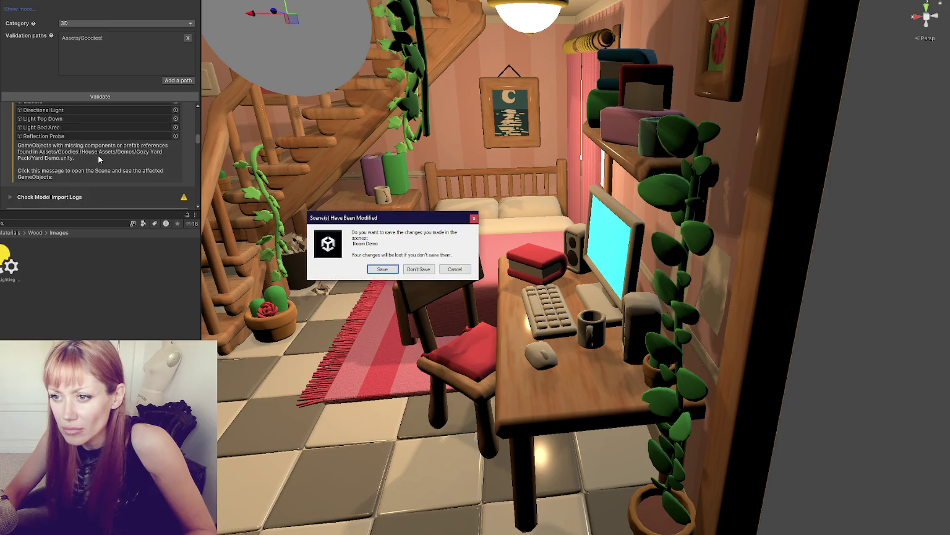
Step: Load Yard Demo and remove the missing scripts from its Main Camera and Directional Light
click(398, 268)
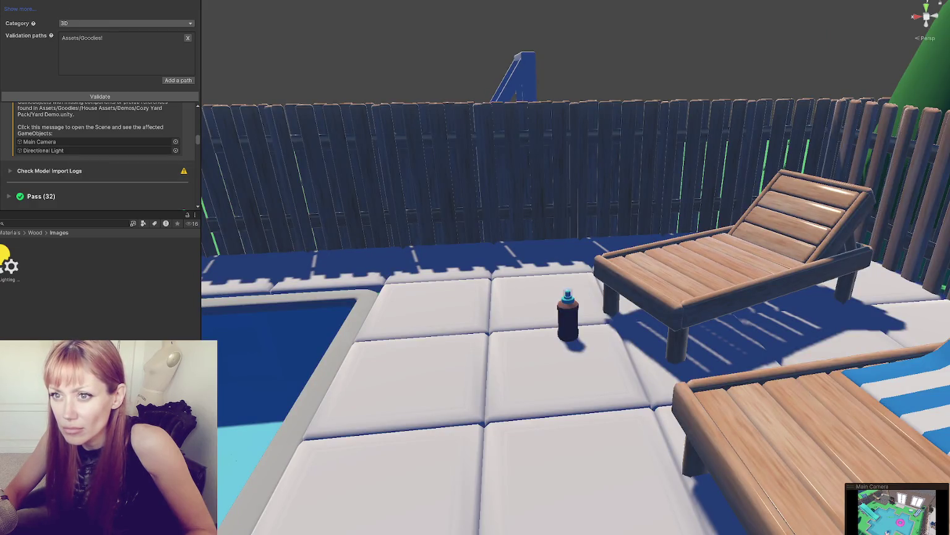
click(93, 142)
right_click(87, 73)
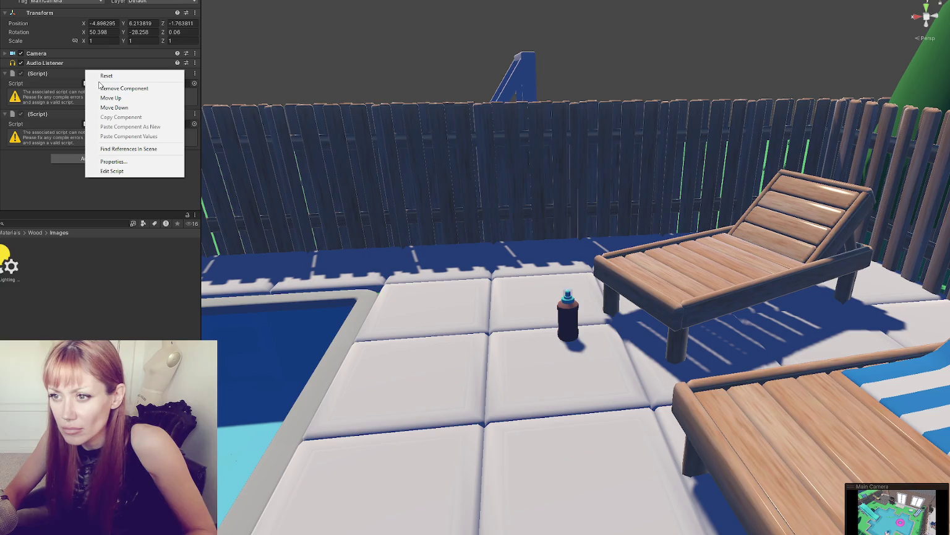
click(105, 88)
right_click(86, 73)
click(109, 88)
right_click(67, 65)
click(108, 87)
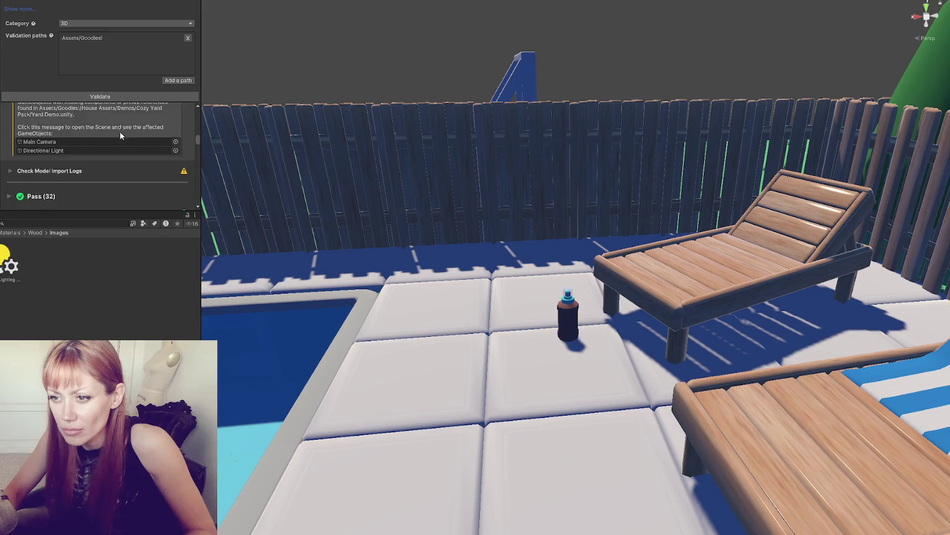
Step: Expand Check Model Import Logs, select the CouchVictorian import warning, then show the desktop
scroll(121, 132, down, 1)
click(104, 147)
click(97, 191)
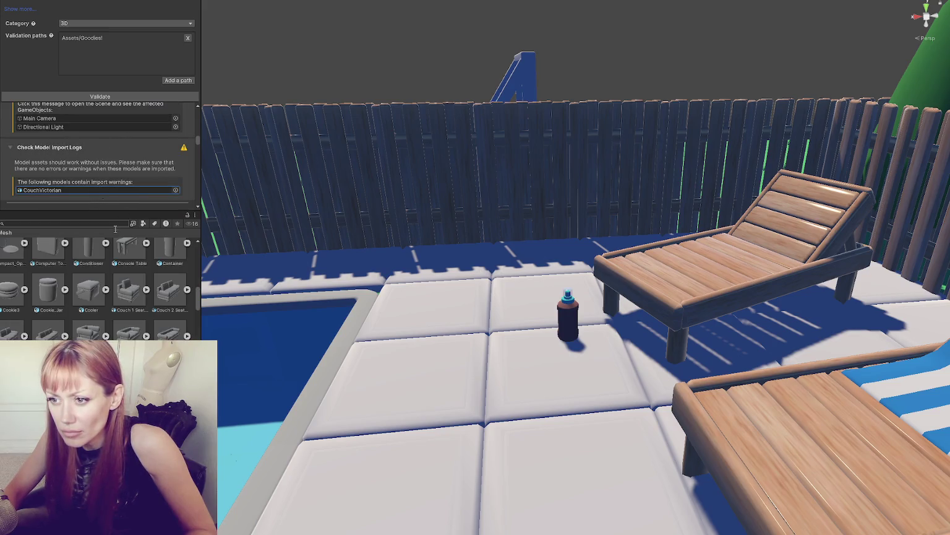
key(super+d)
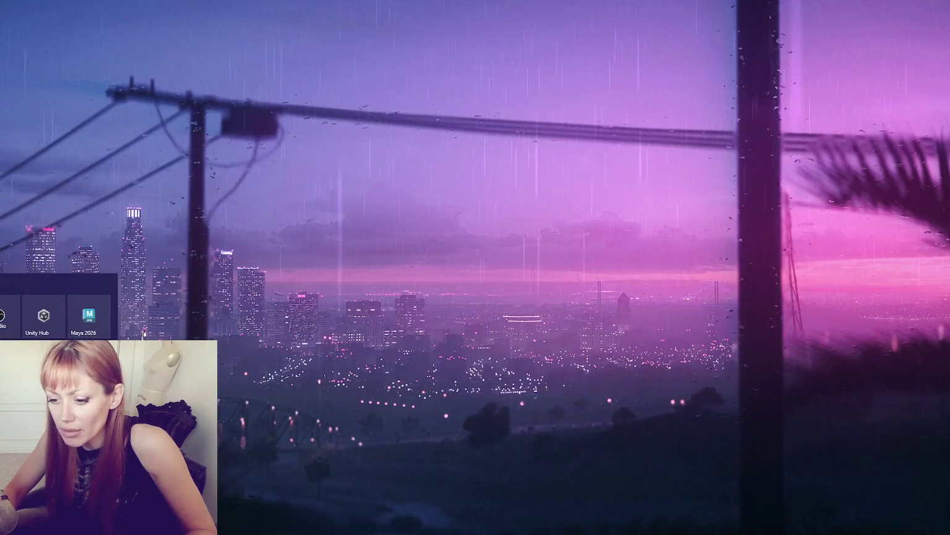
Step: Launch Maya 2026 and open GOODIES-CozyYardPack.mb from Recent Files
key(super+d)
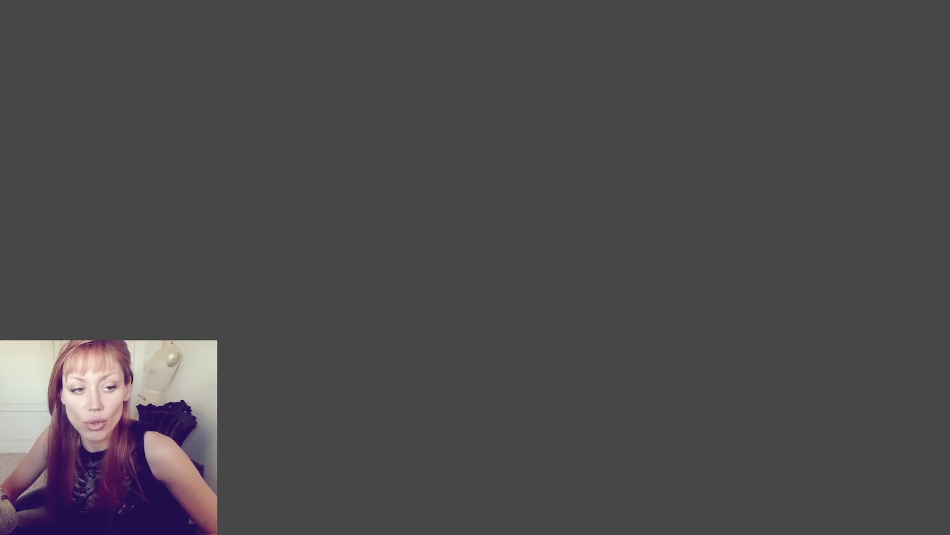
click(102, 77)
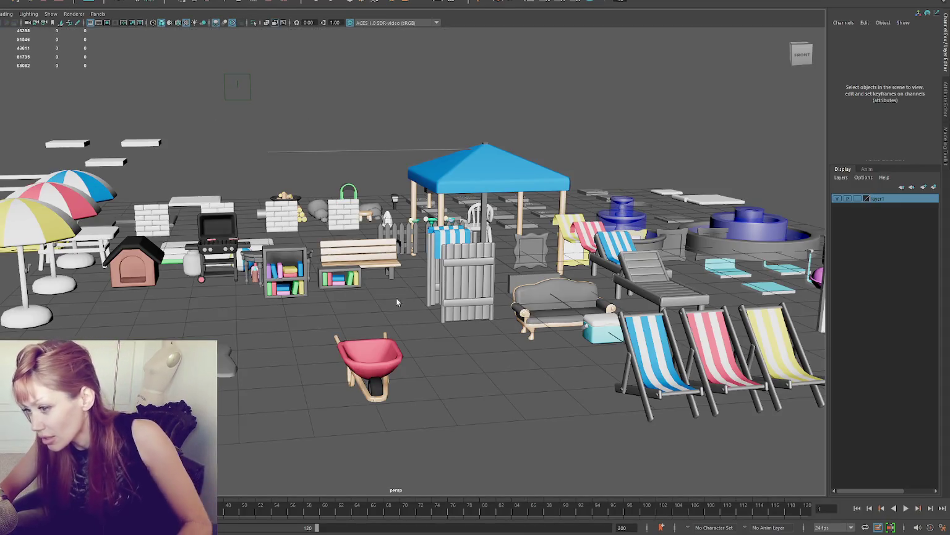
Step: Orbit and zoom around the garden props, then select the Victorian couch model
mouse_move(623, 182)
mouse_down()
mouse_move(511, 316)
mouse_move(433, 248)
mouse_up()
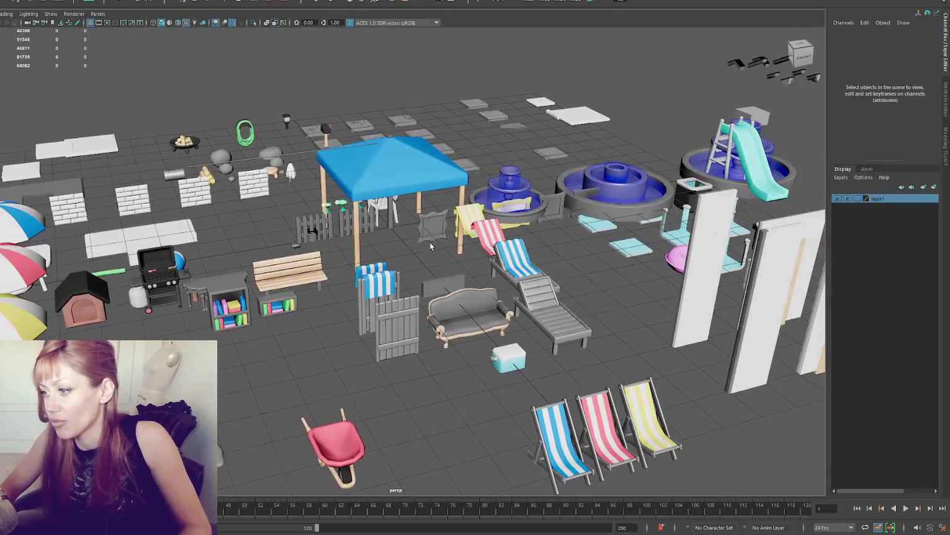
scroll(564, 155, down, 5)
scroll(475, 204, up, 5)
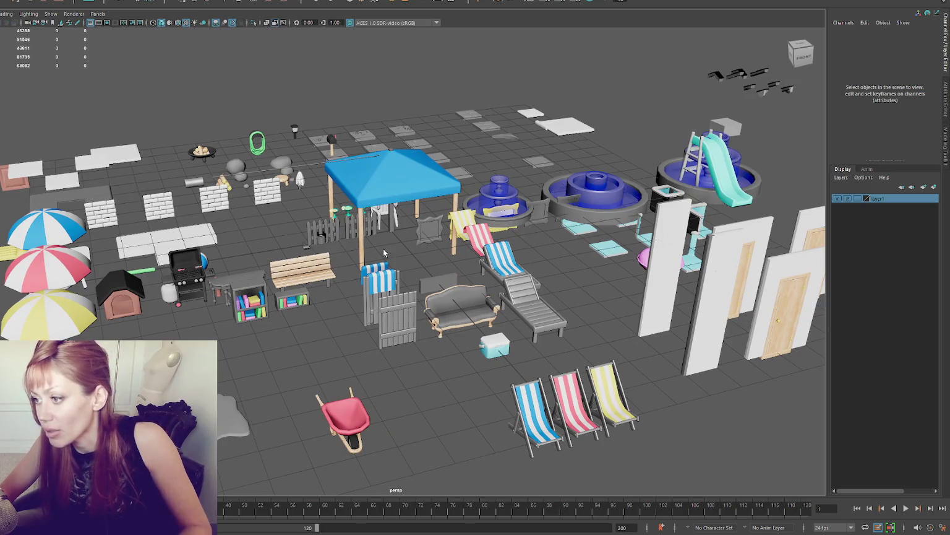
click(456, 305)
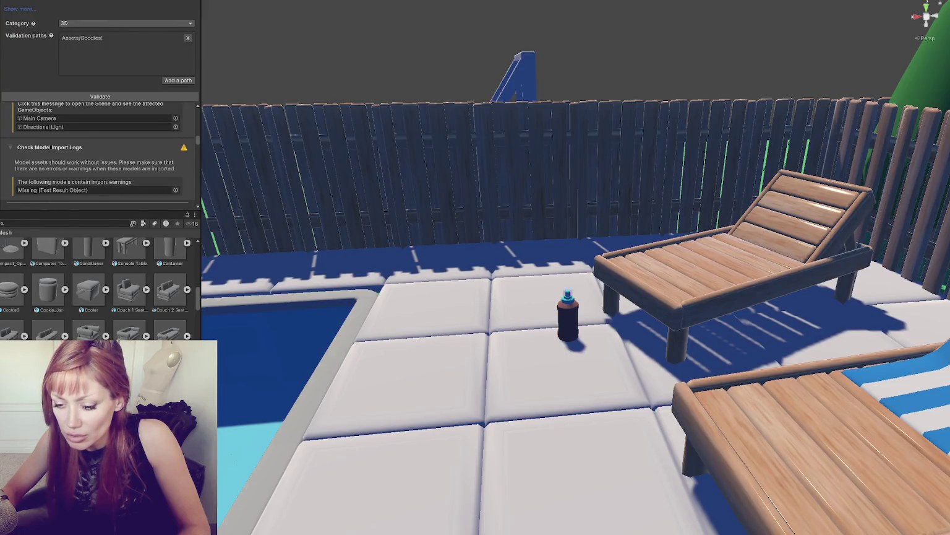
Step: Search the Project for 'victorian' and try the Select Mesh picker, then close it unchosen
click(25, 224)
text(victorian)
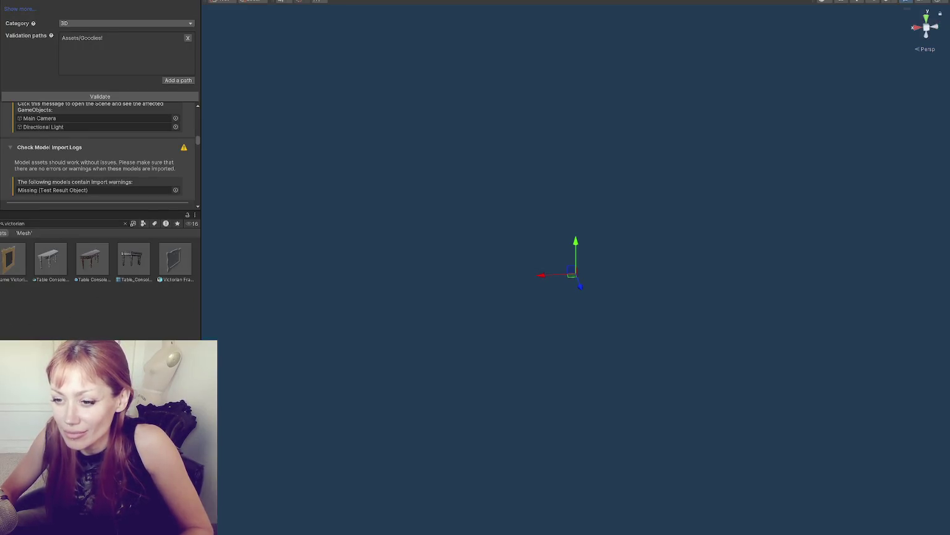
scroll(114, 136, up, 5)
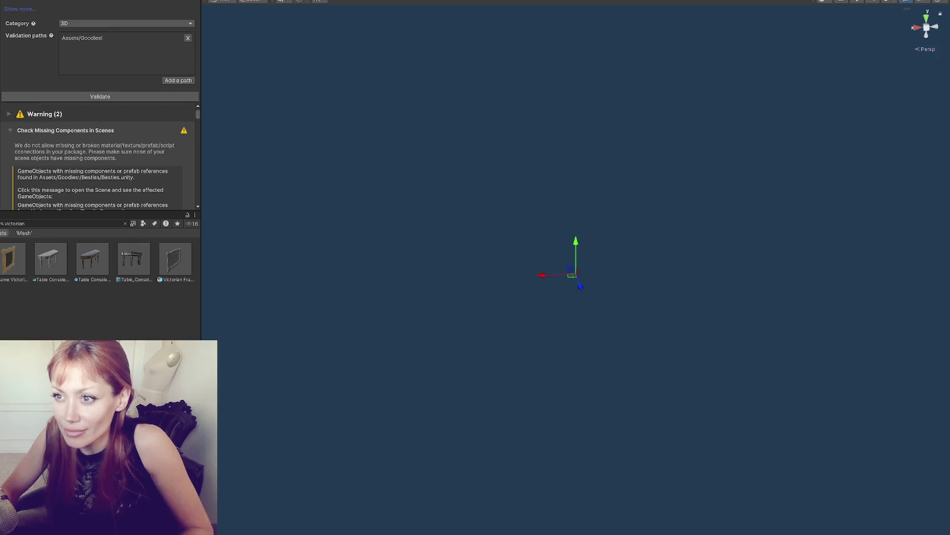
click(188, 63)
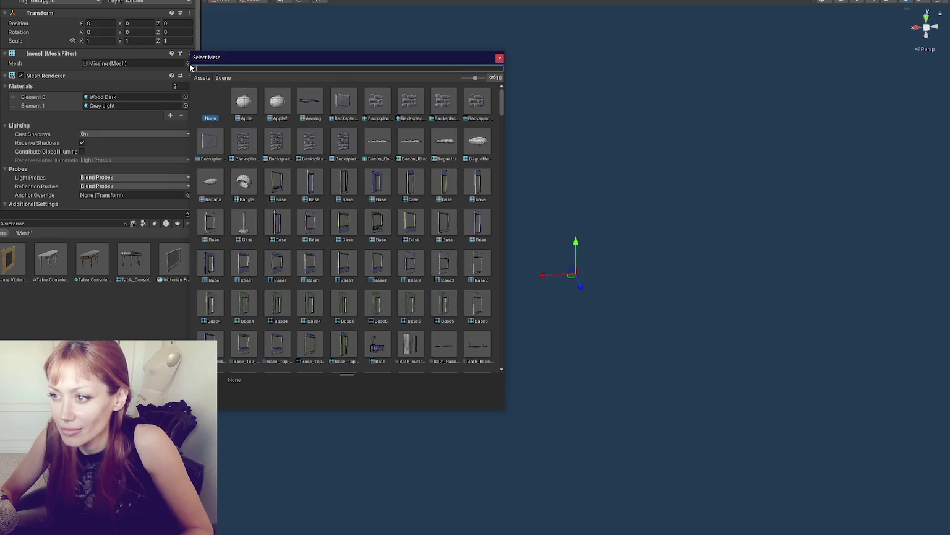
text(cou)
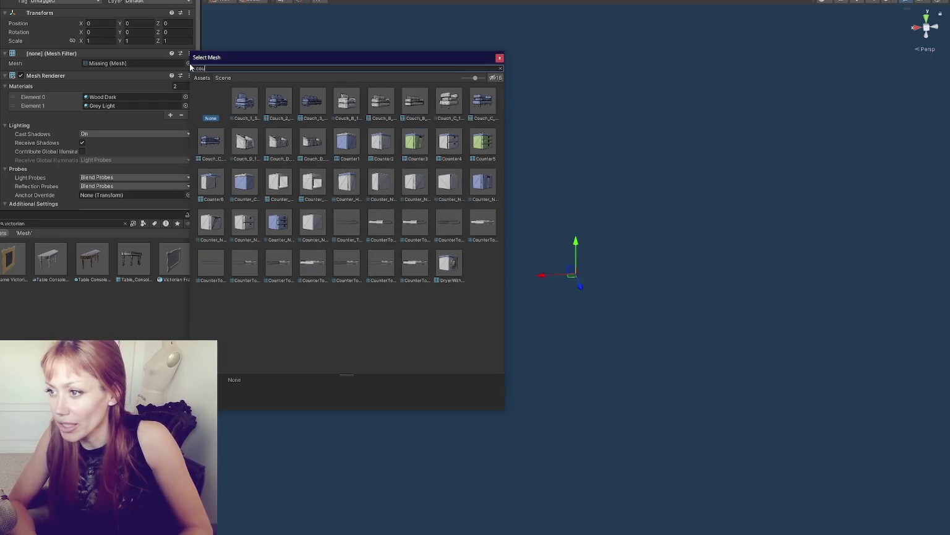
key(BackSpace)
key(BackSpace)
key(BackSpace)
text(vic)
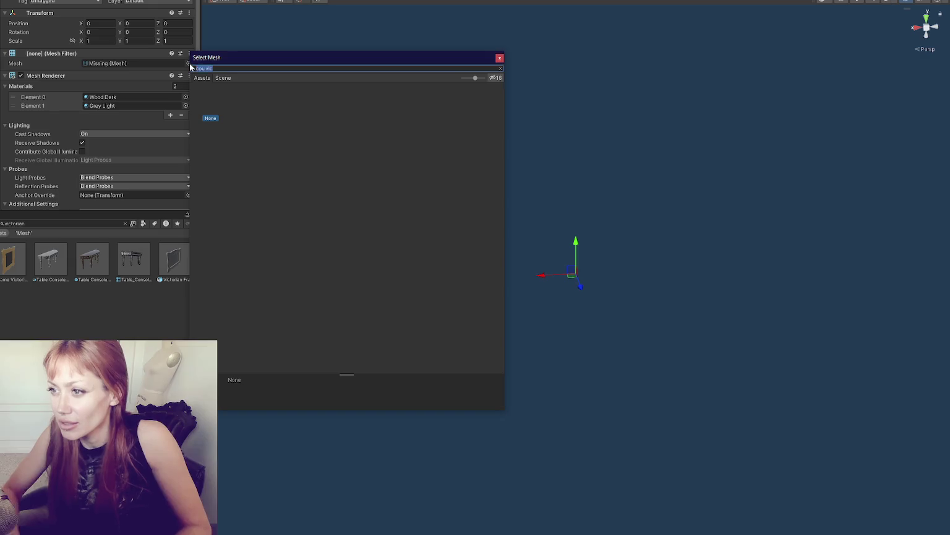
text(torian)
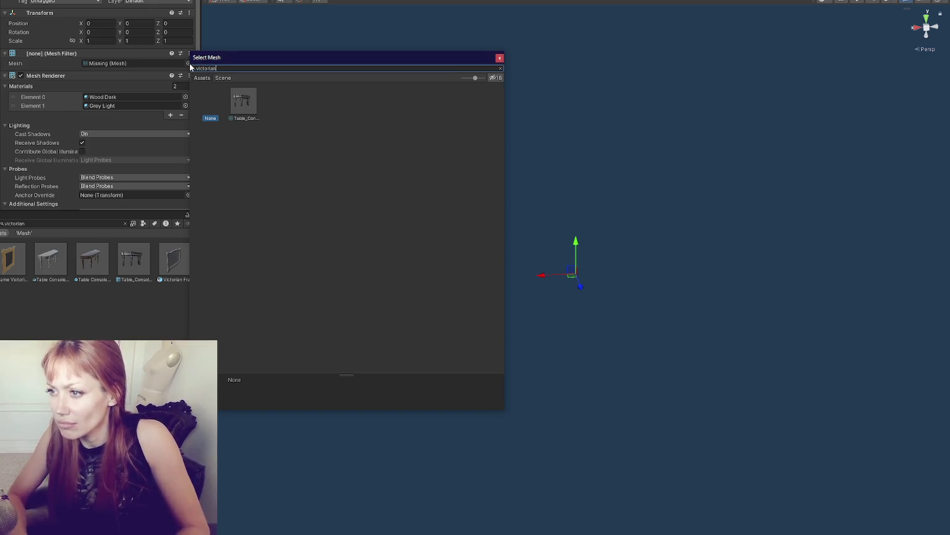
key(Escape)
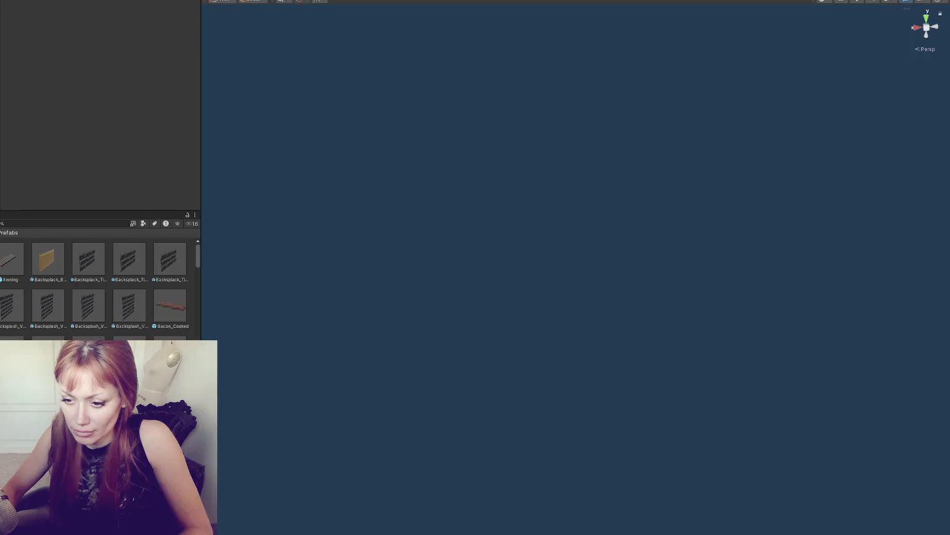
Step: Search 'victorian' again and select the Couch_Victorian model to show its import settings
click(85, 223)
text(victoria)
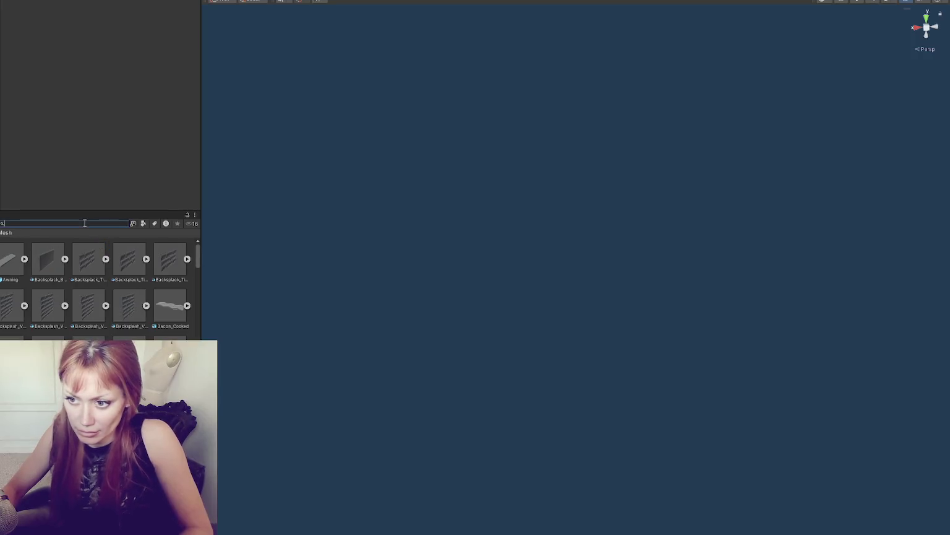
text(n)
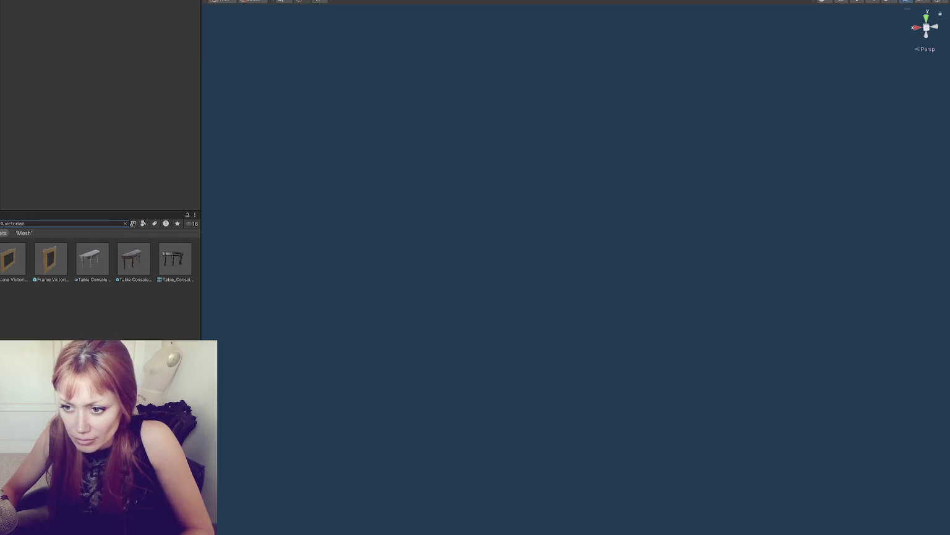
key(Down)
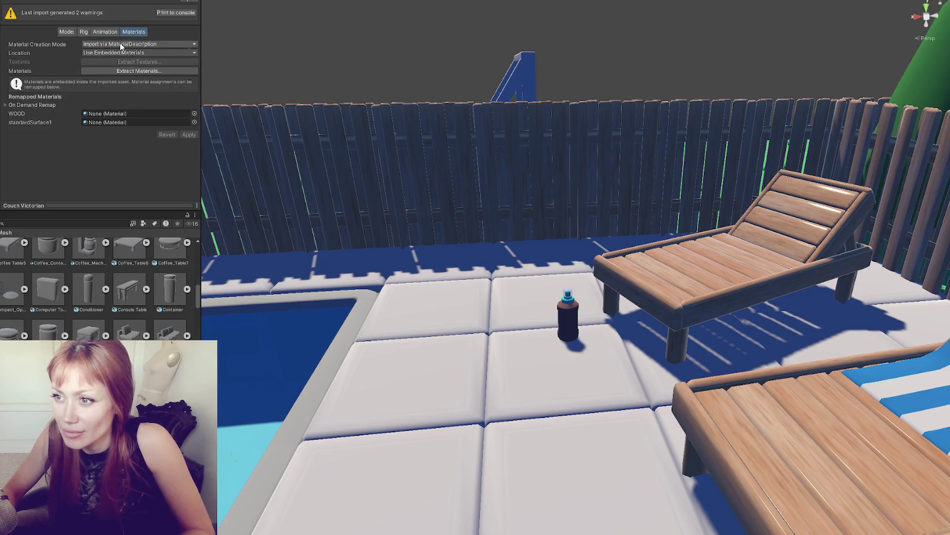
Step: Review the Animation and Rig tabs, then uncheck Convert Units, BlendShapes, Visibility, Cameras, Lights and Sort Hierarchy
click(104, 32)
click(84, 32)
click(136, 44)
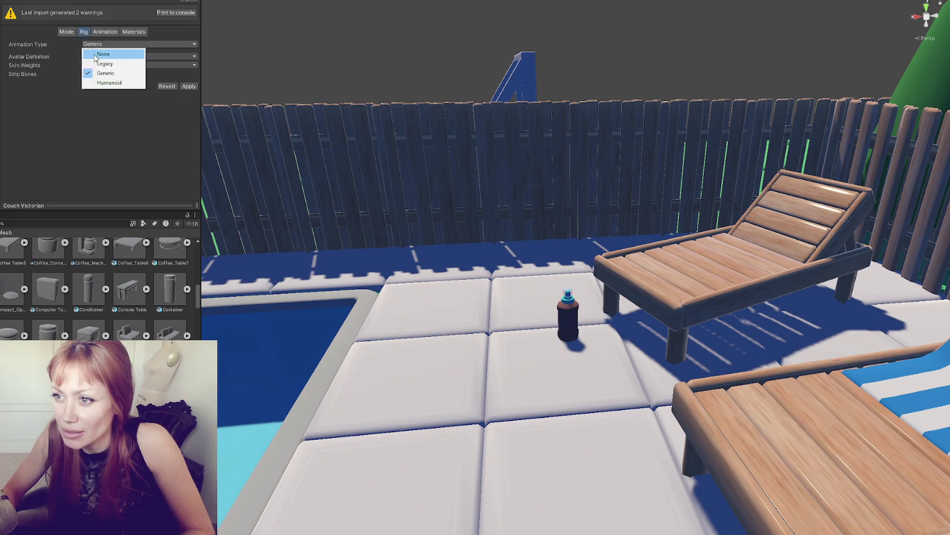
click(64, 31)
click(81, 60)
click(82, 77)
click(82, 86)
click(82, 94)
click(82, 103)
click(82, 112)
click(82, 121)
Step: Turn on Generate Colliders and Generate Lightmap UVs, then open the Besties scene
click(82, 148)
scroll(87, 164, down, 3)
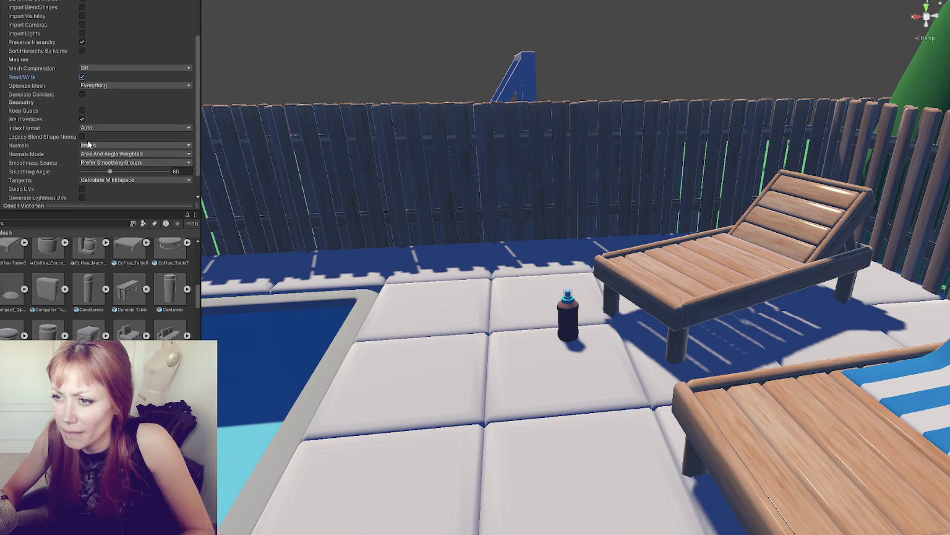
click(82, 94)
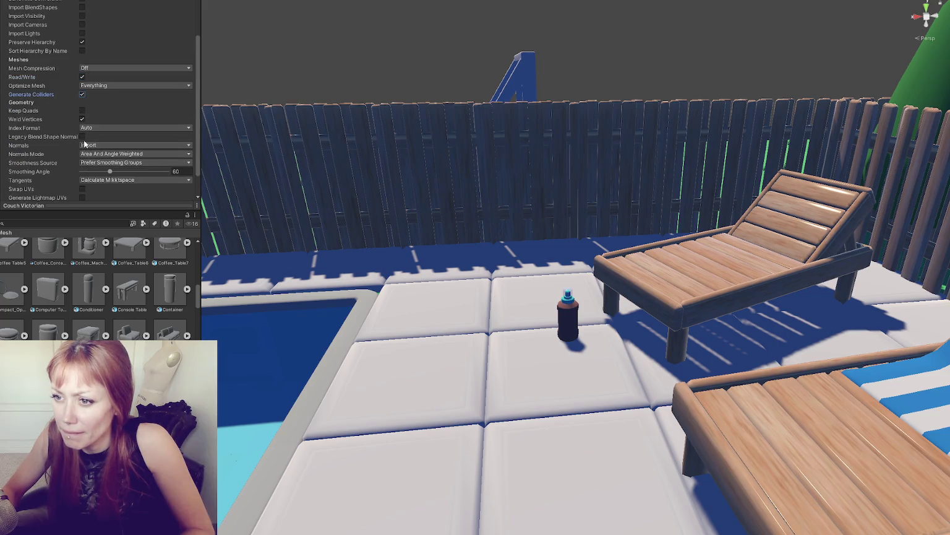
click(82, 197)
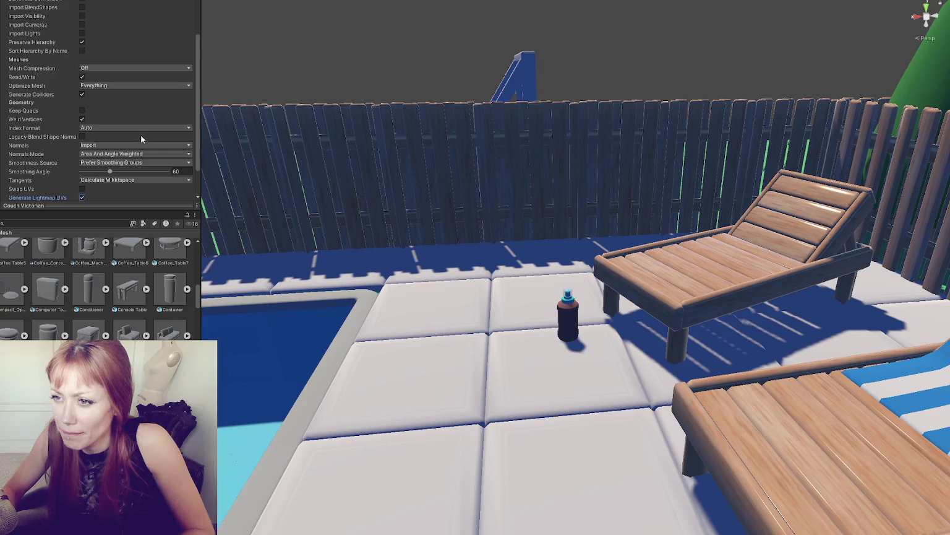
click(82, 77)
scroll(136, 92, down, 2)
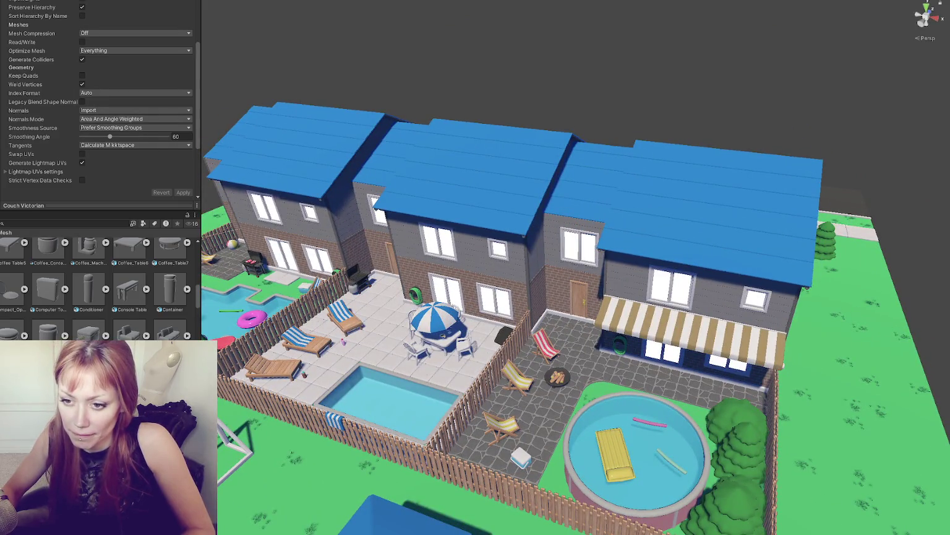
double_click(80, 266)
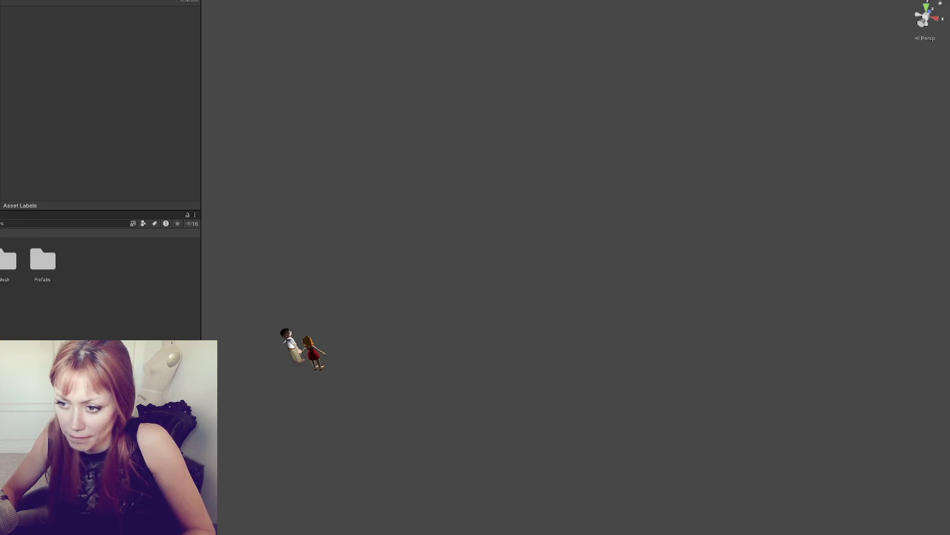
Step: Open the cozy house demo scene and zoom into the house's living room
double_click(4, 257)
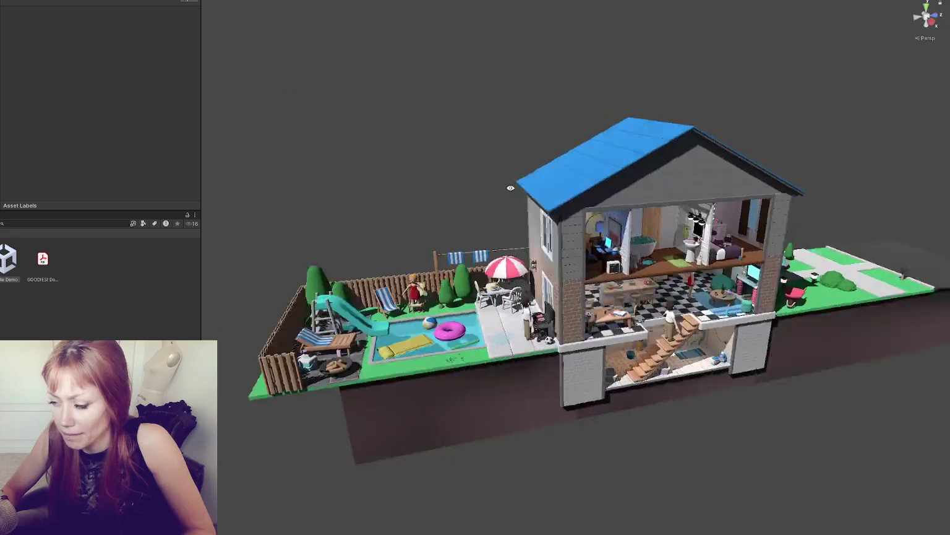
scroll(569, 207, up, 5)
scroll(569, 207, down, 2)
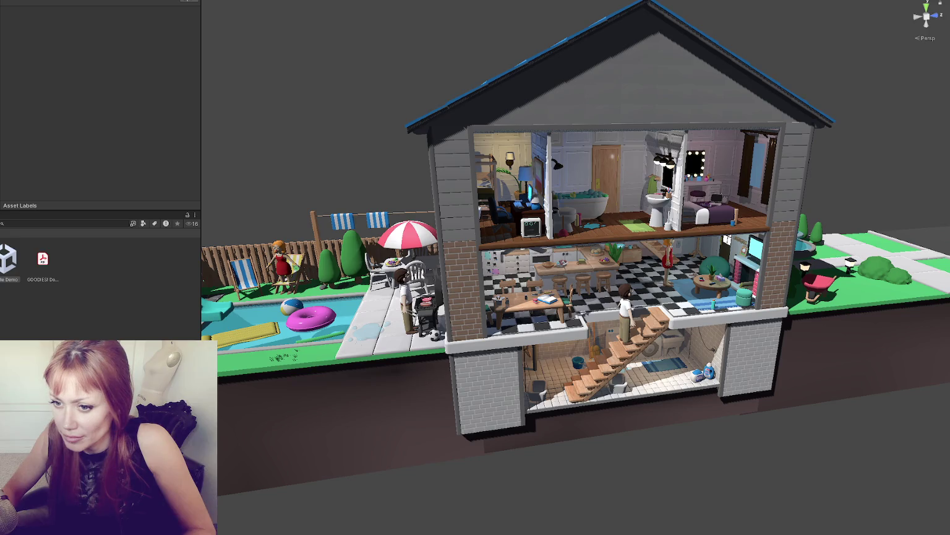
scroll(62, 260, up, 2)
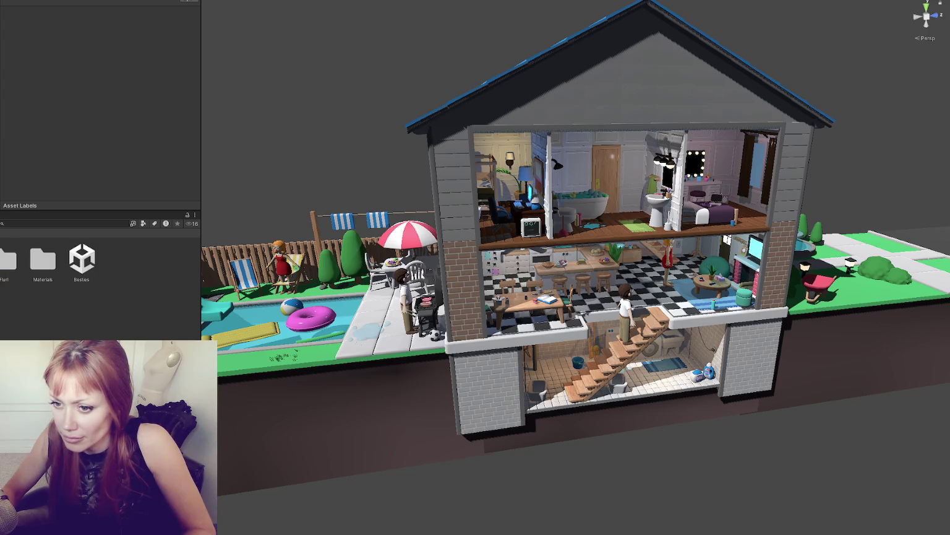
scroll(62, 260, down, 1)
scroll(62, 260, up, 1)
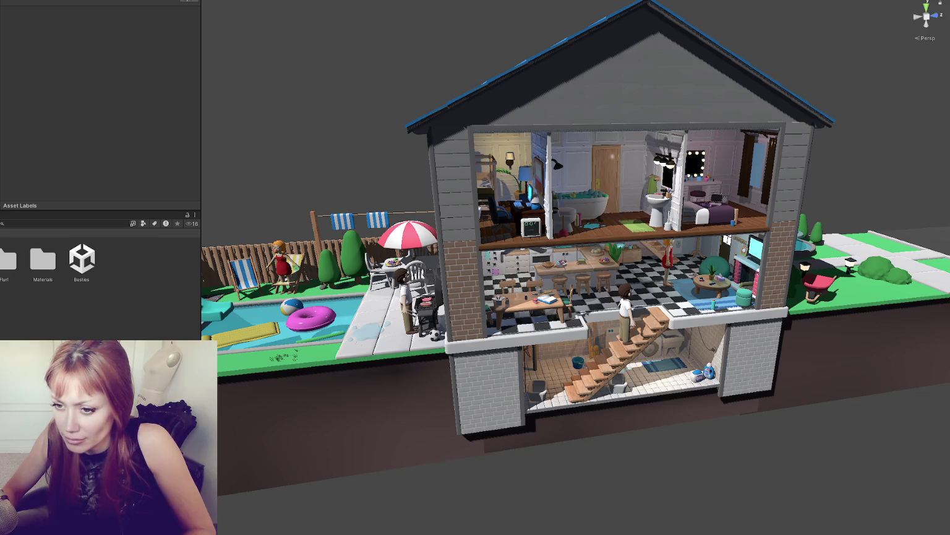
scroll(62, 260, down, 1)
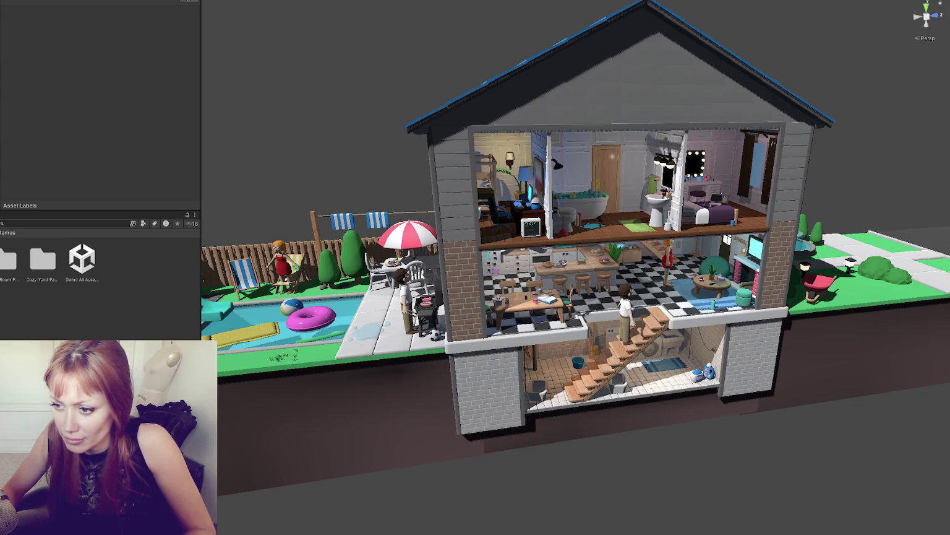
scroll(62, 260, down, 1)
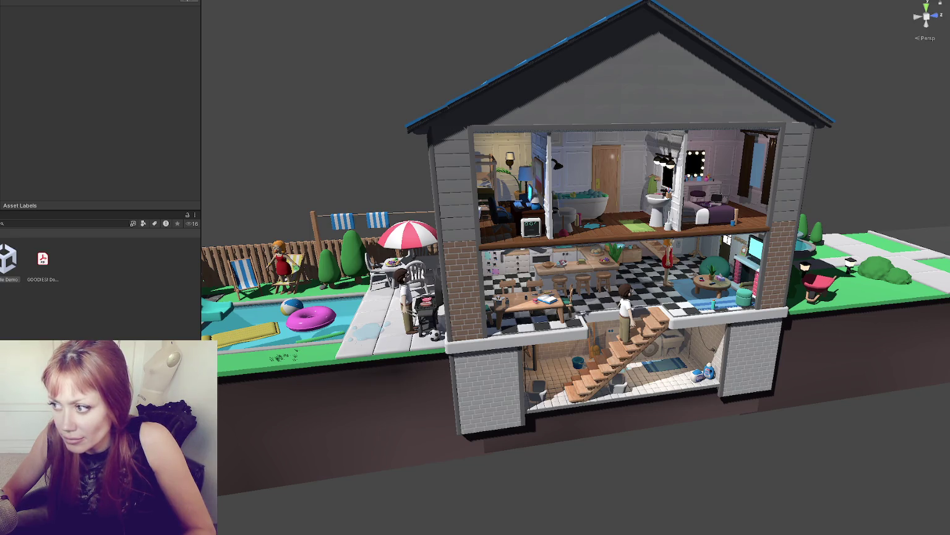
scroll(621, 253, up, 5)
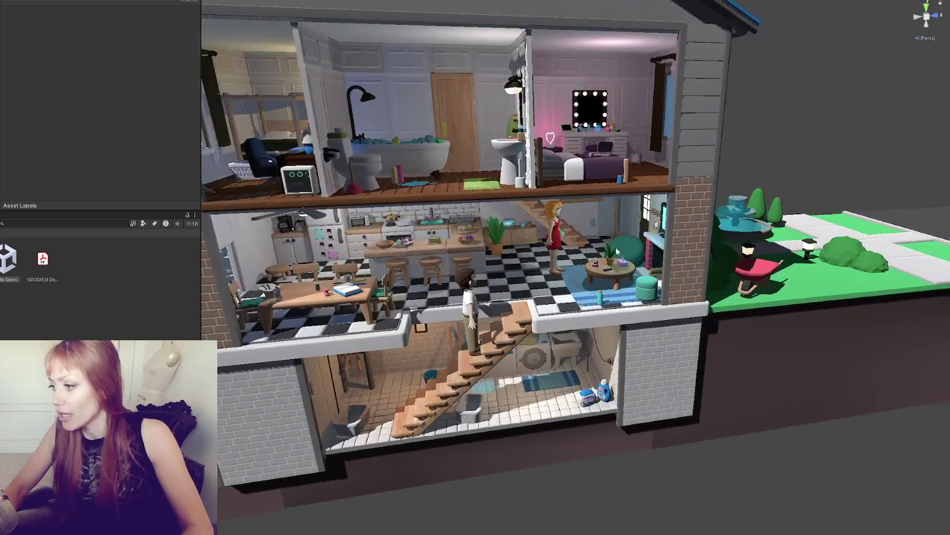
scroll(621, 255, up, 5)
Step: Select the living-room rug, undo to restore the turquoise couches, and clear the selection
click(594, 290)
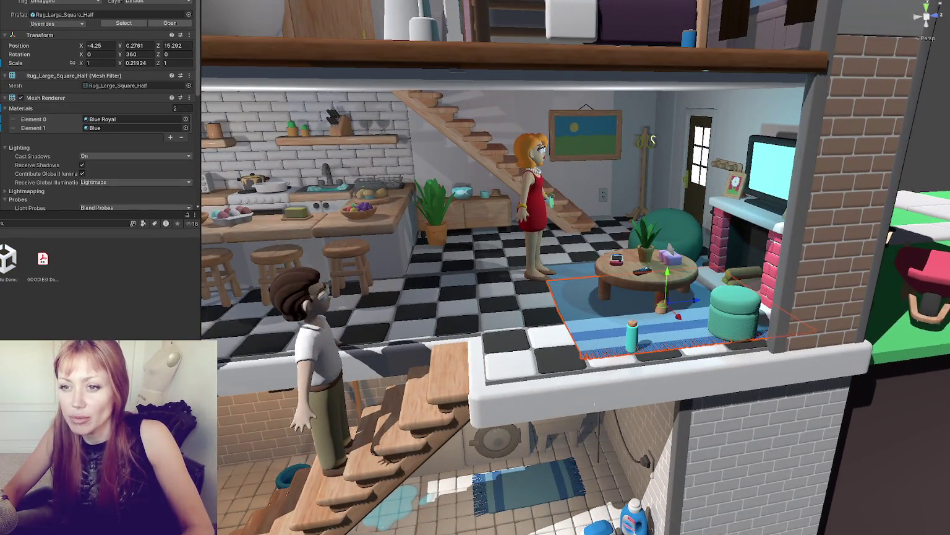
key(ctrl+z)
key(ctrl+z)
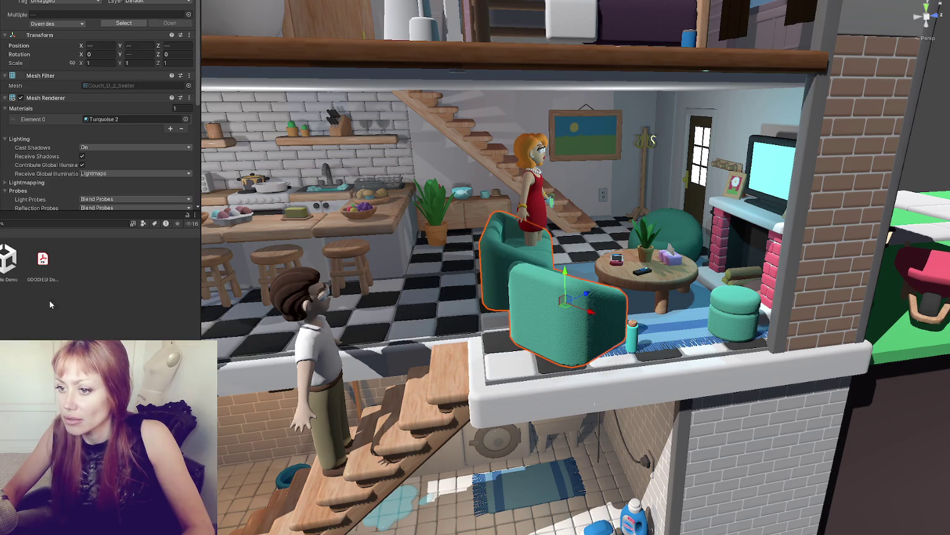
click(48, 293)
scroll(575, 266, down, 10)
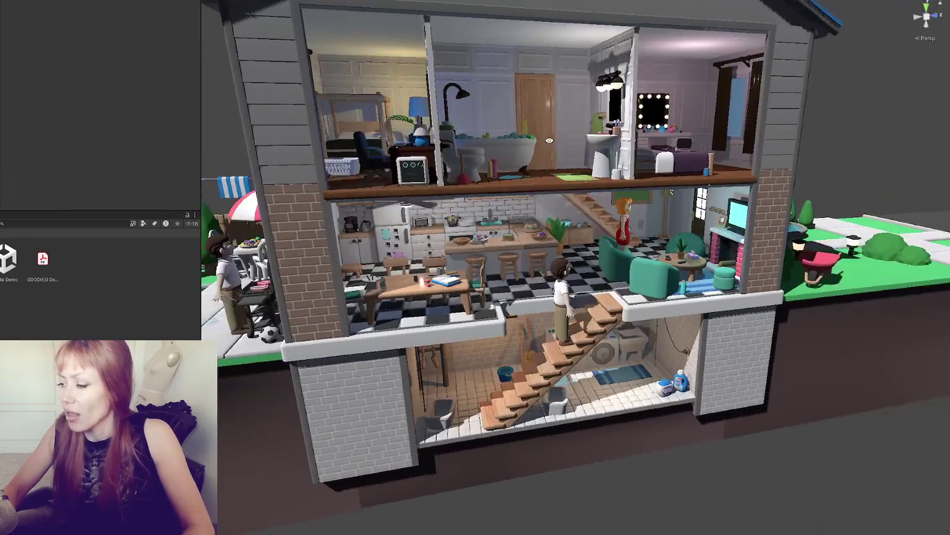
scroll(647, 199, down, 5)
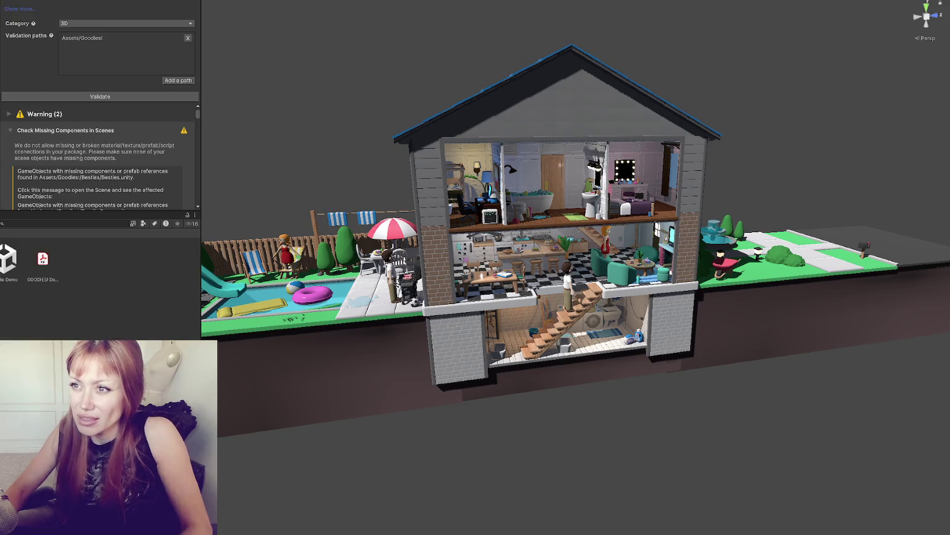
Step: Rerun validation on Assets/Goodies!, expand the model import log warning, and enlarge the results pane
click(161, 96)
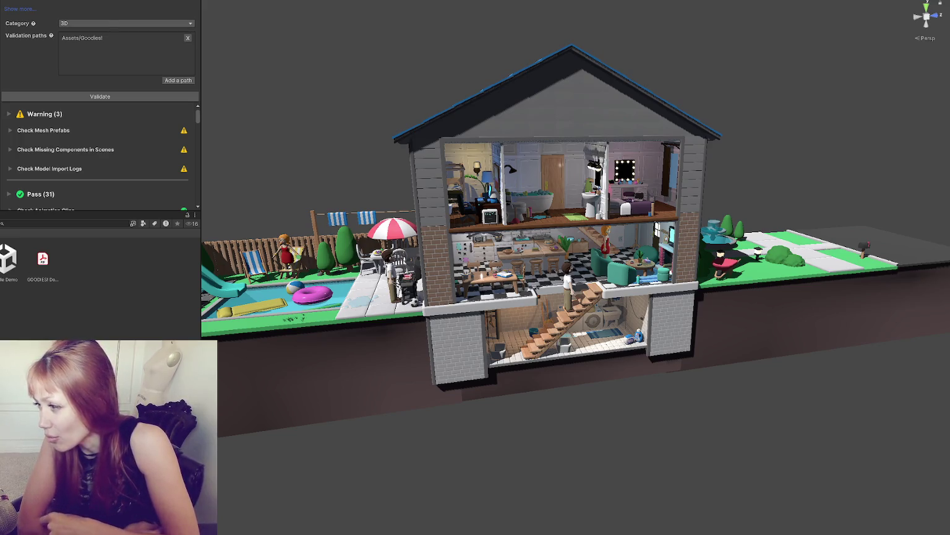
click(68, 168)
scroll(115, 141, down, 3)
scroll(116, 137, up, 3)
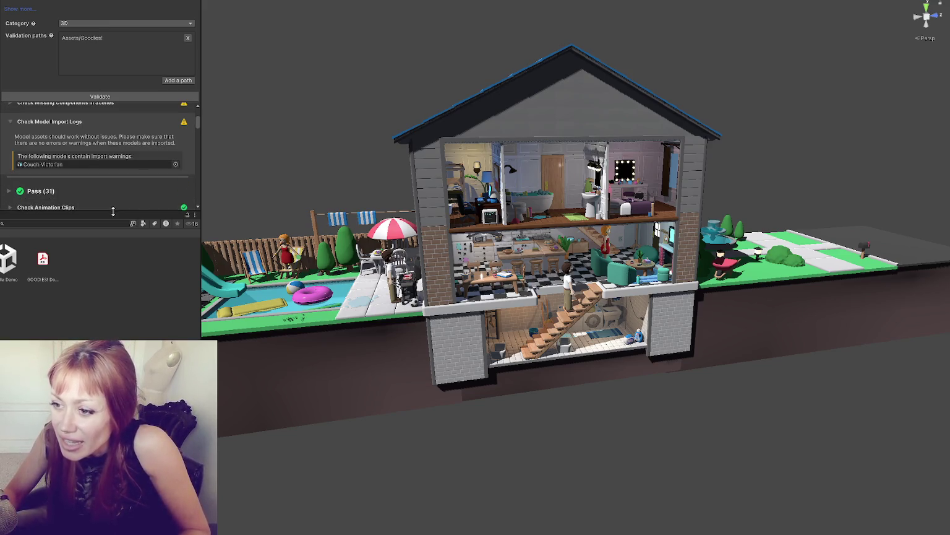
drag(105, 211, 105, 284)
Step: Select the Couch Victorian import warning and expand the missing components in scenes details
click(101, 162)
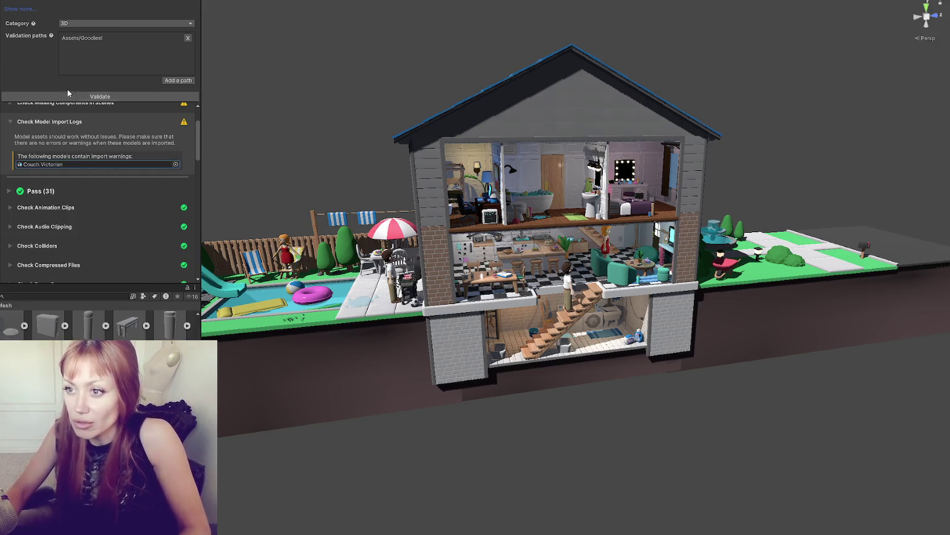
scroll(68, 187, up, 3)
click(80, 150)
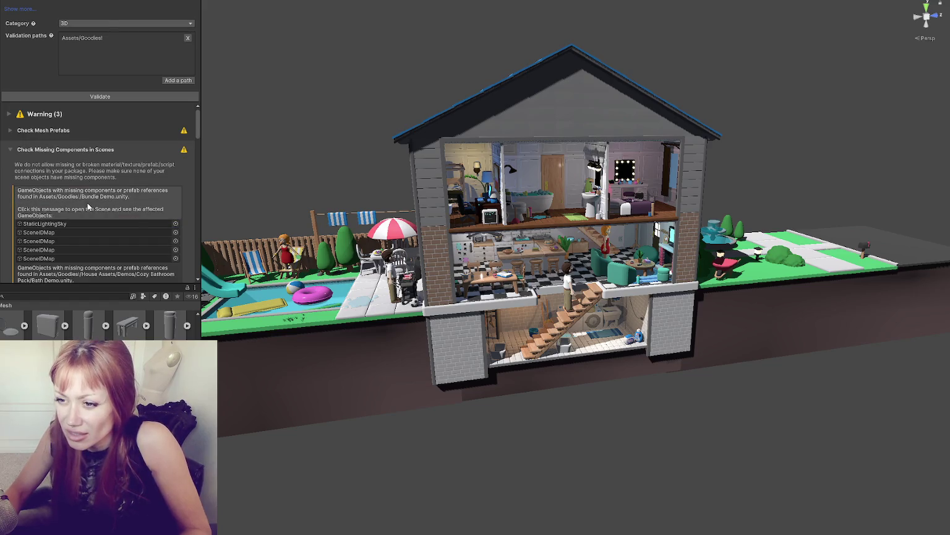
scroll(80, 224, down, 5)
scroll(80, 224, up, 5)
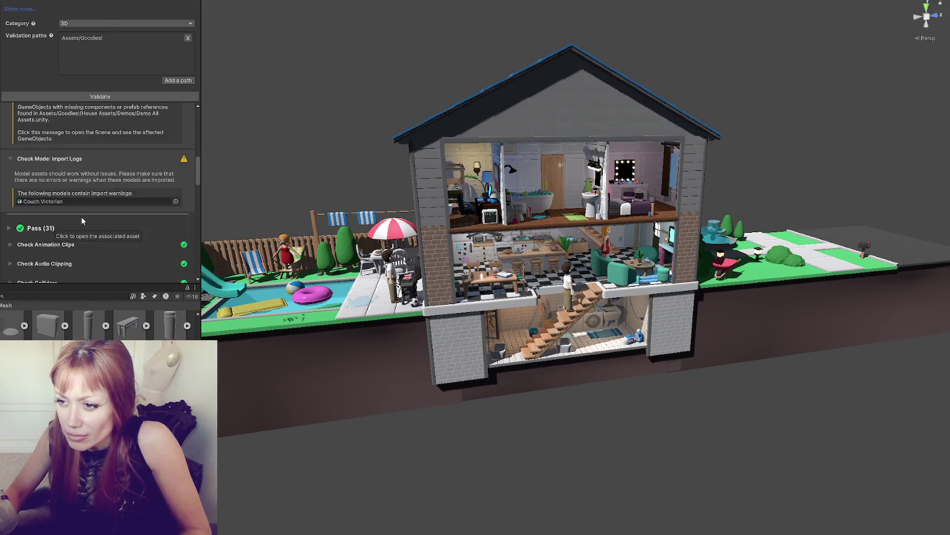
scroll(80, 181, down, 2)
scroll(80, 180, down, 2)
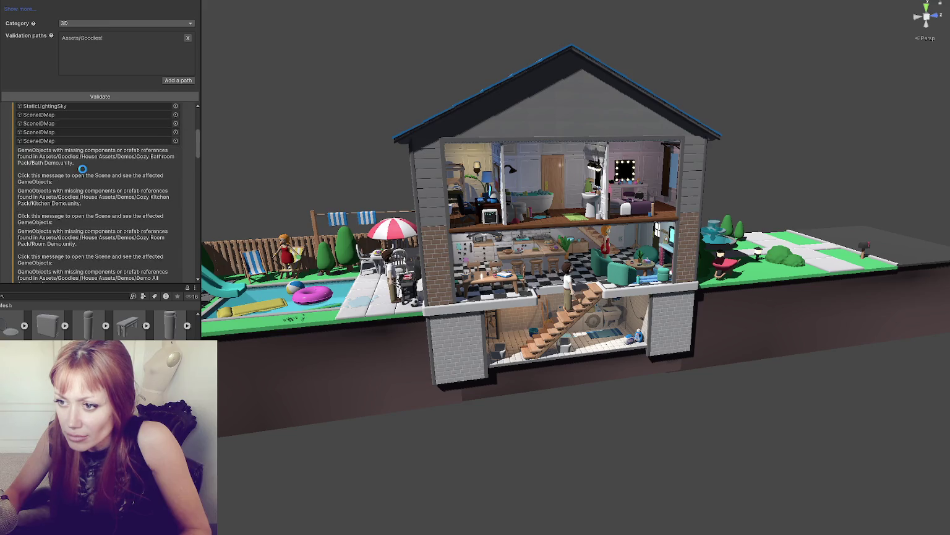
Step: Open the flagged Bath, Kitchen and Room demo scenes from the missing components warning
click(80, 180)
click(82, 174)
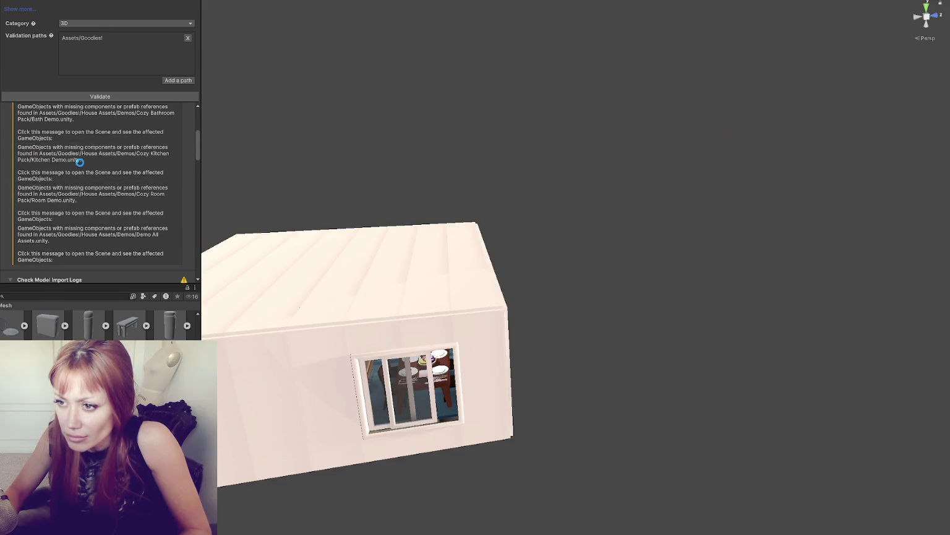
click(86, 199)
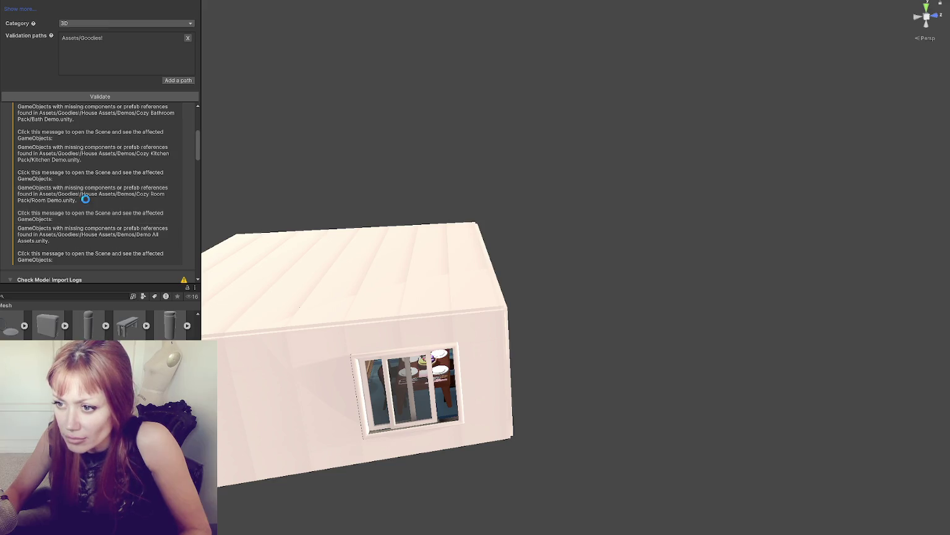
scroll(93, 233, down, 3)
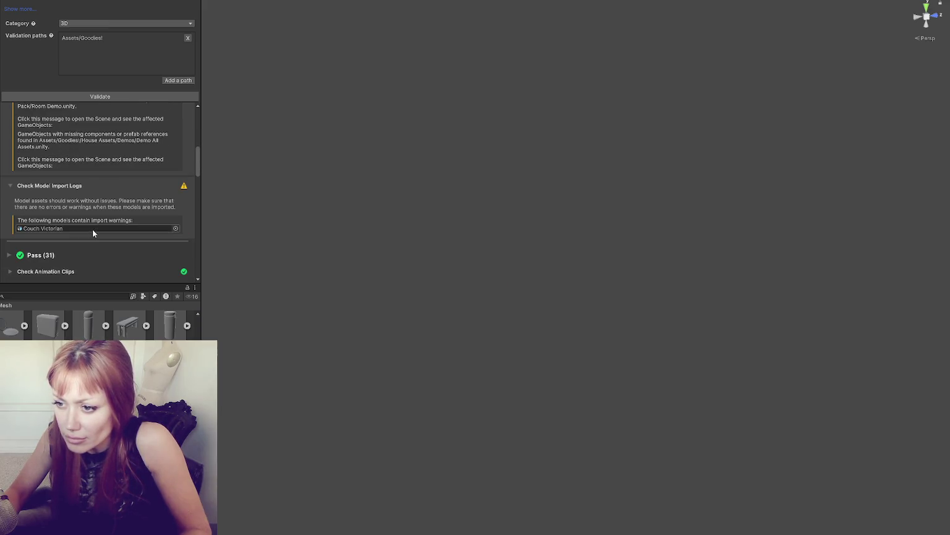
scroll(93, 228, up, 3)
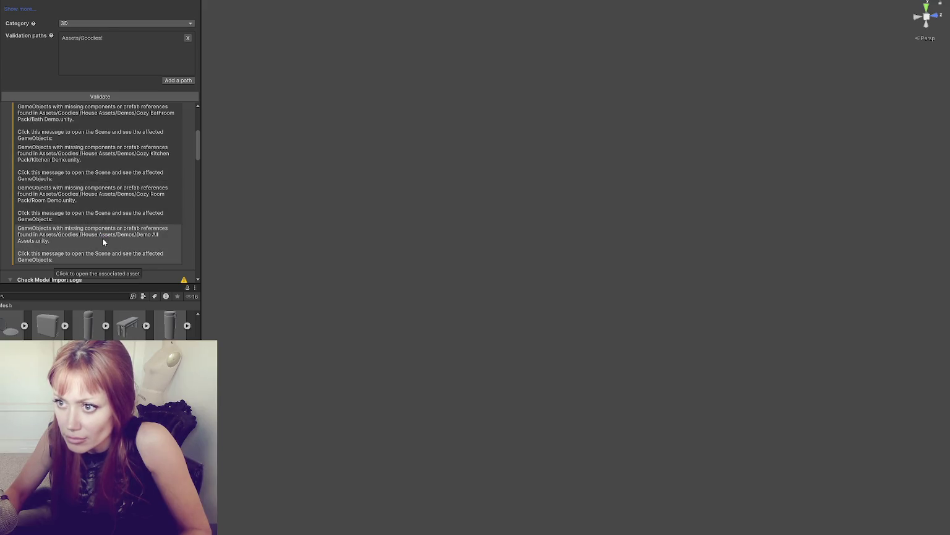
scroll(102, 238, down, 1)
scroll(141, 179, down, 4)
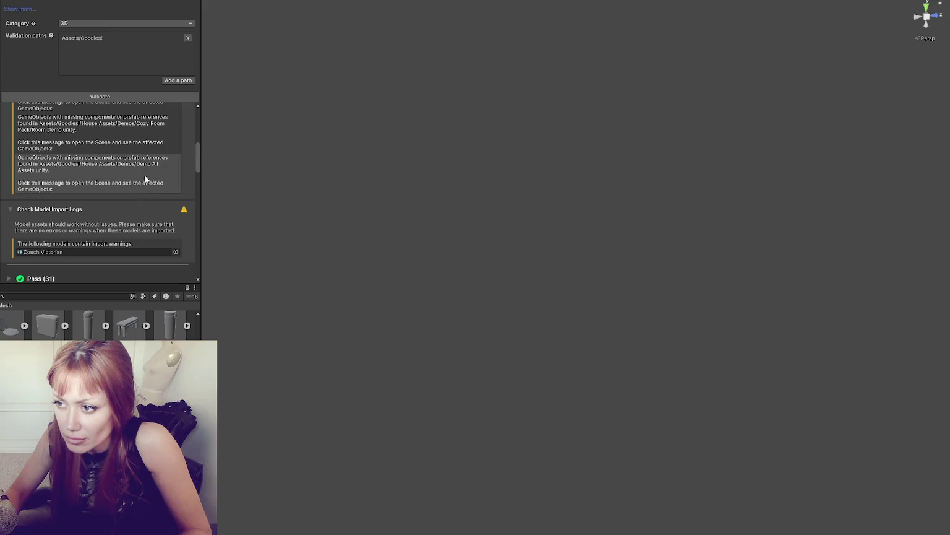
scroll(141, 179, up, 5)
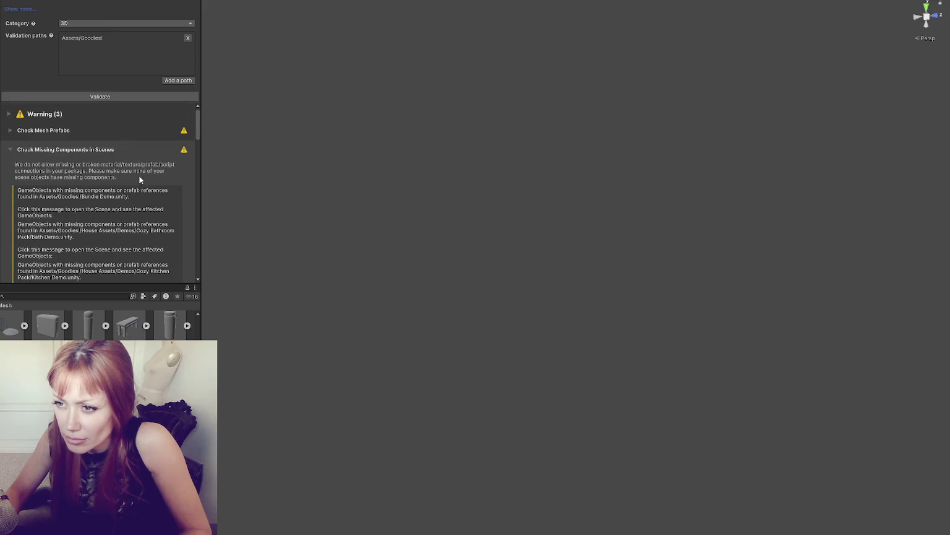
Step: Open the flagged Bundle, Bath, Kitchen and remaining demo scenes, then Couch Victorian's import settings
click(106, 195)
scroll(105, 195, down, 4)
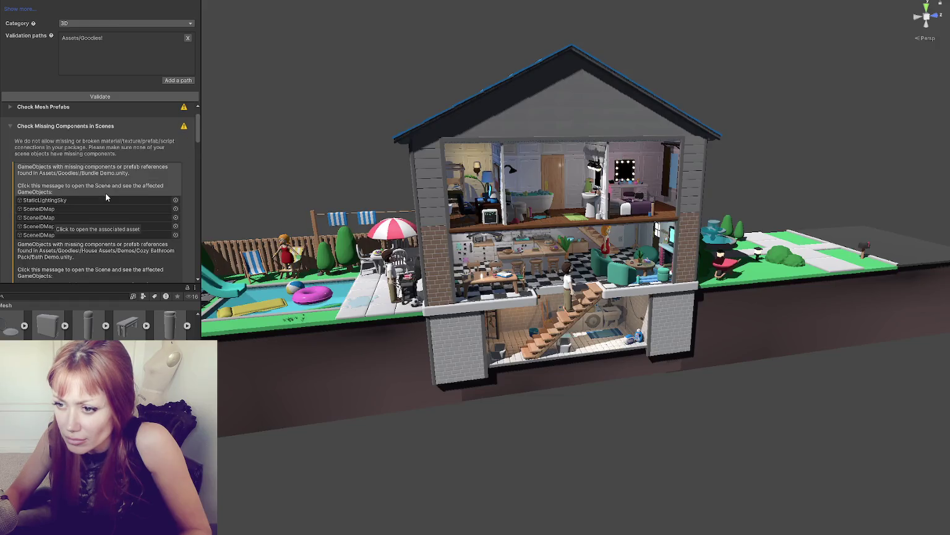
click(102, 191)
click(102, 191)
scroll(89, 230, down, 2)
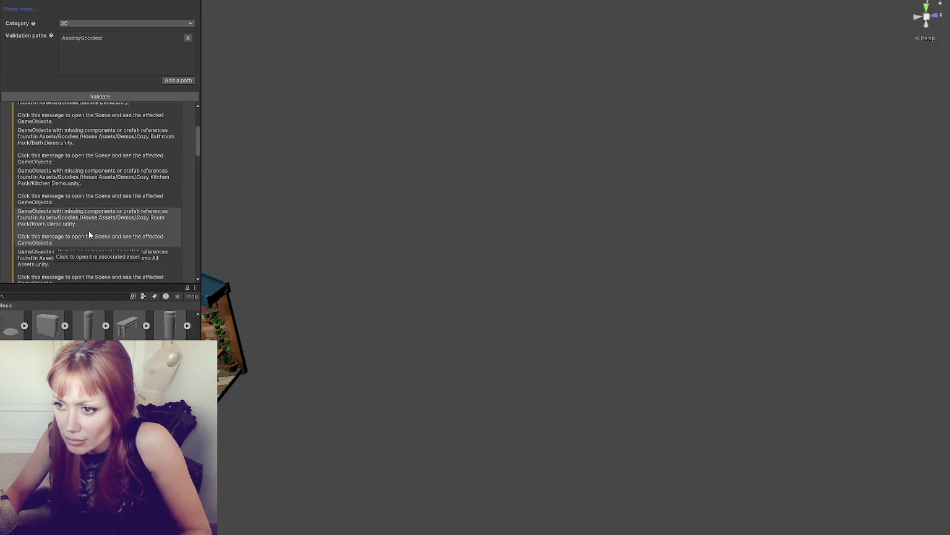
scroll(89, 230, down, 1)
click(83, 207)
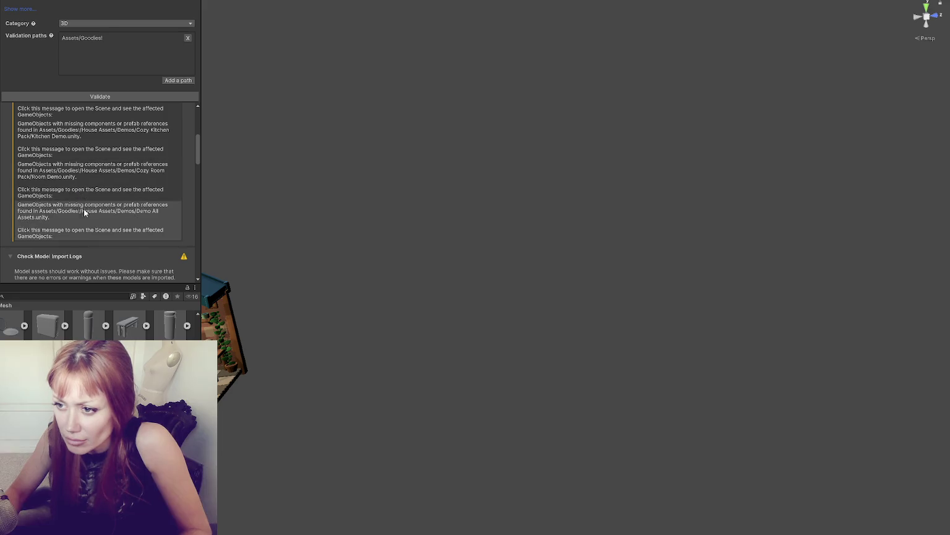
scroll(74, 232, down, 6)
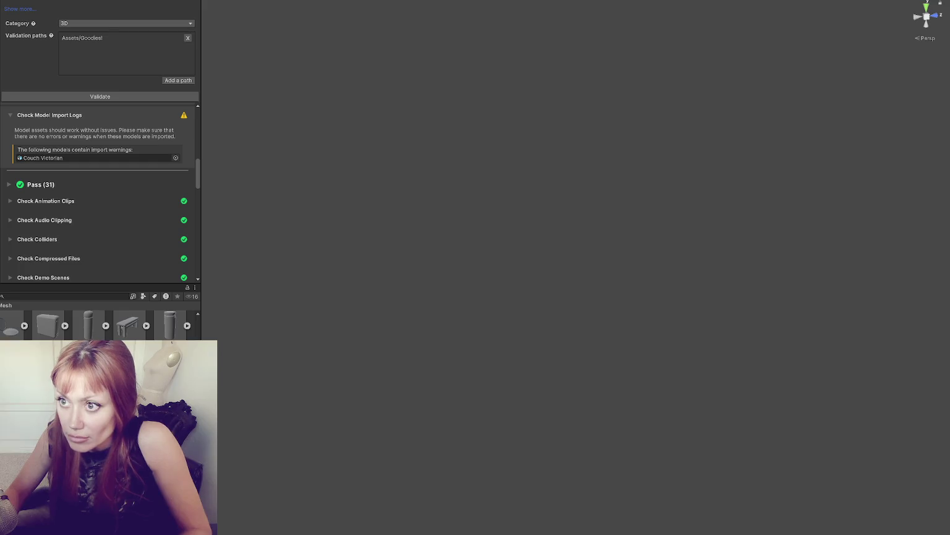
click(41, 158)
Step: Browse Couch Victorian's Materials, Animation and Model import settings
scroll(126, 37, down, 5)
scroll(127, 41, up, 5)
click(127, 31)
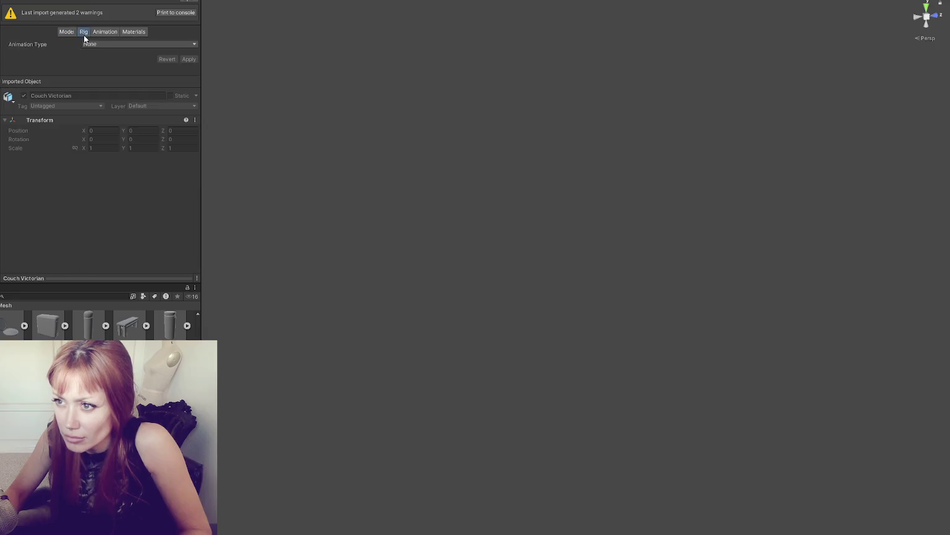
click(99, 31)
click(64, 31)
Step: Print Couch Victorian's two import warnings to the console and show the Console window
click(154, 14)
scroll(67, 35, down, 3)
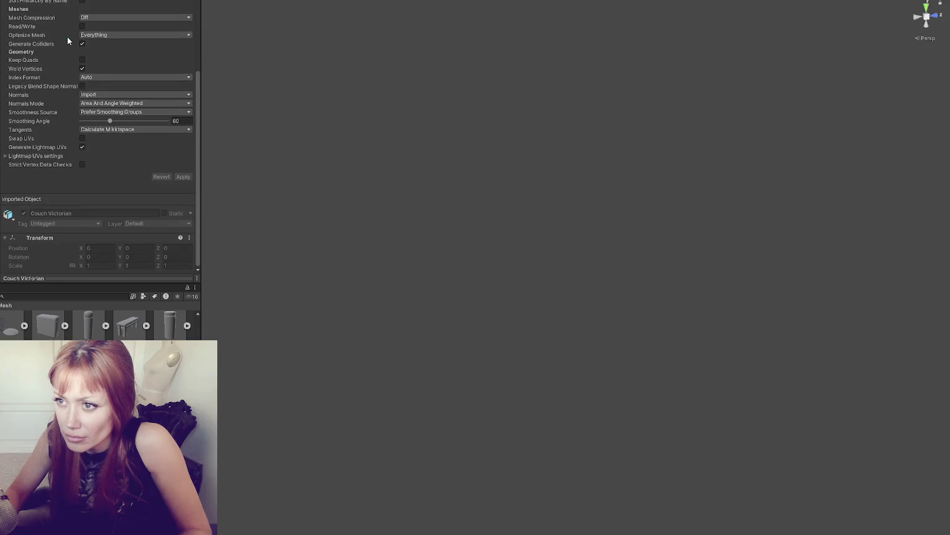
scroll(66, 36, up, 3)
scroll(67, 36, down, 3)
key(ctrl+shift+c)
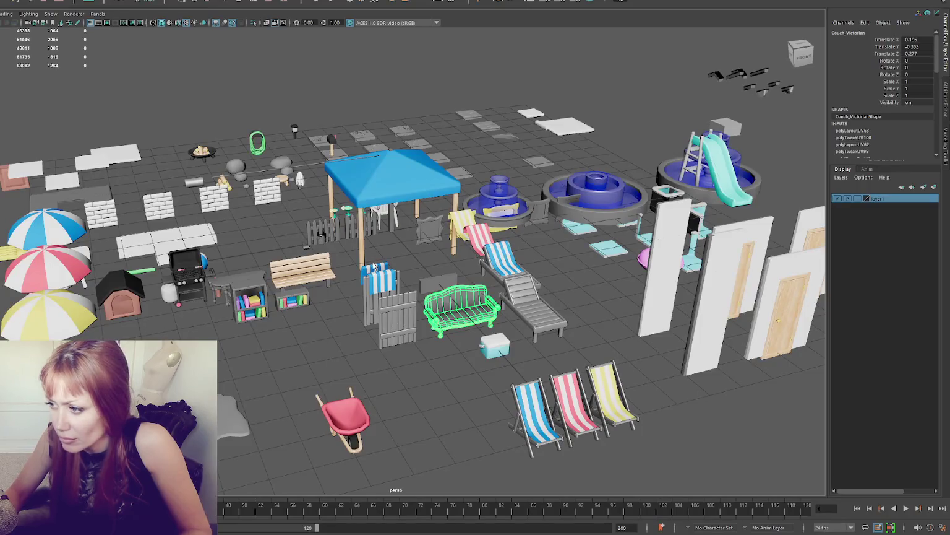
Step: Select and frame Couch_Victorian, then freeze its transformations and delete its history
click(453, 312)
click(461, 313)
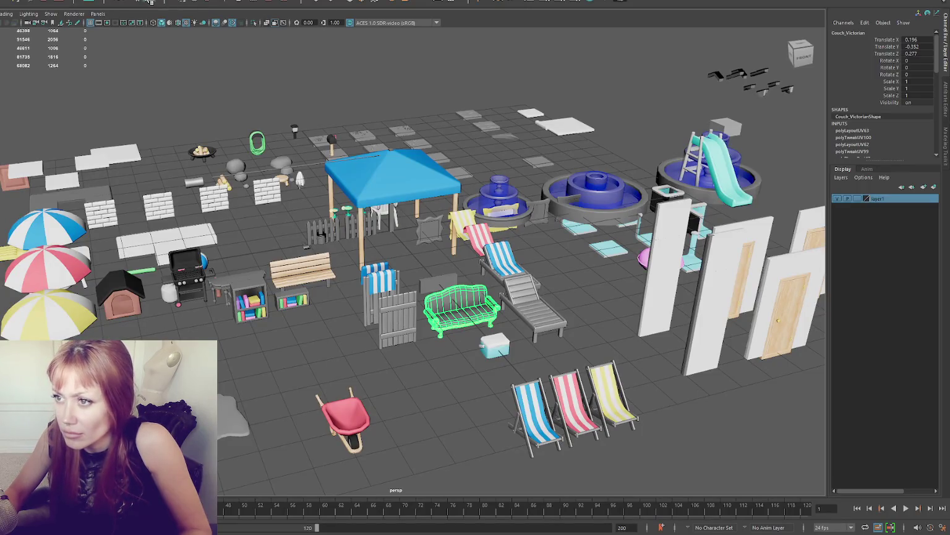
key(f)
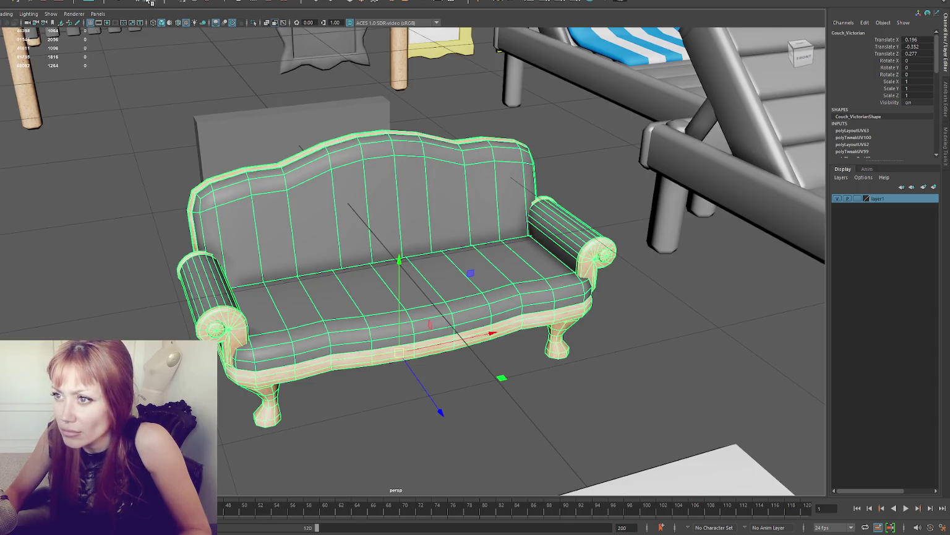
click(149, 3)
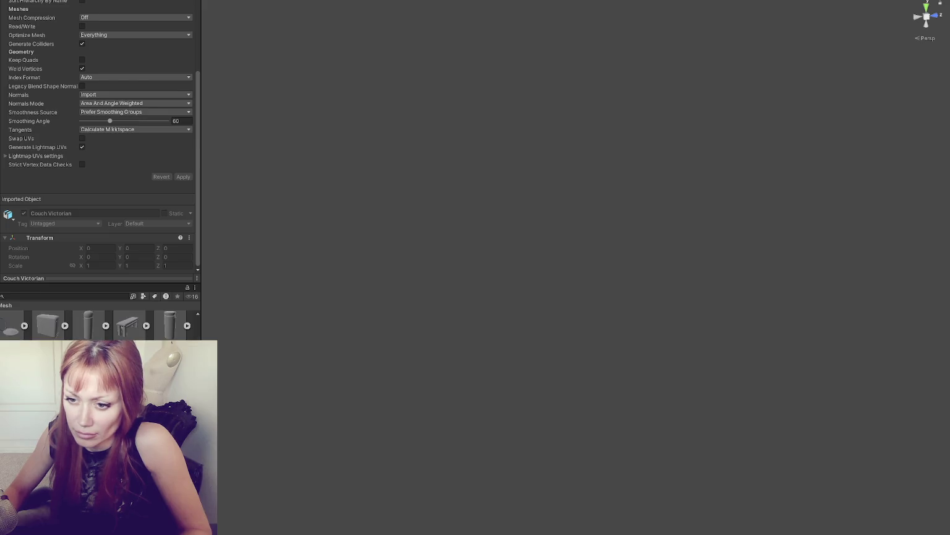
Step: Search the Project window for 'victorian couch', then clear the search
click(53, 295)
text(vic)
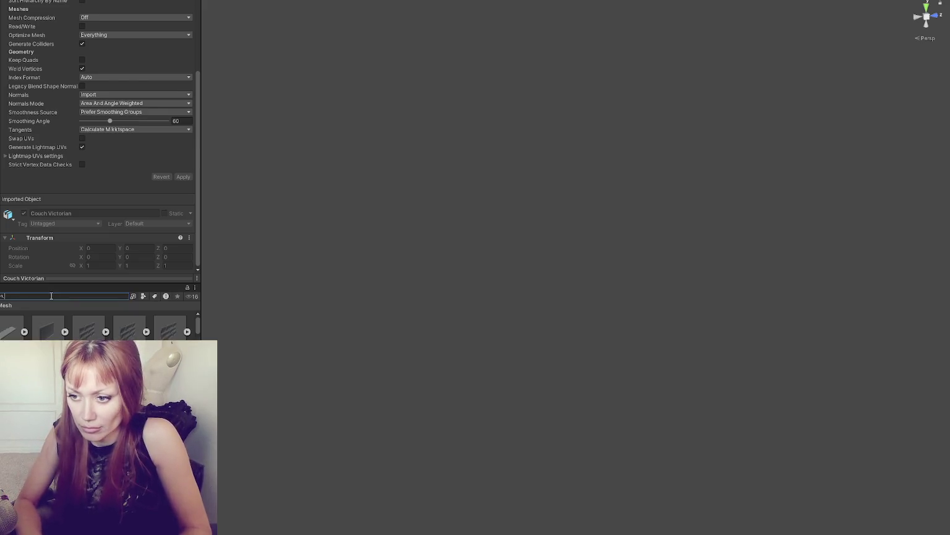
text(torian couch)
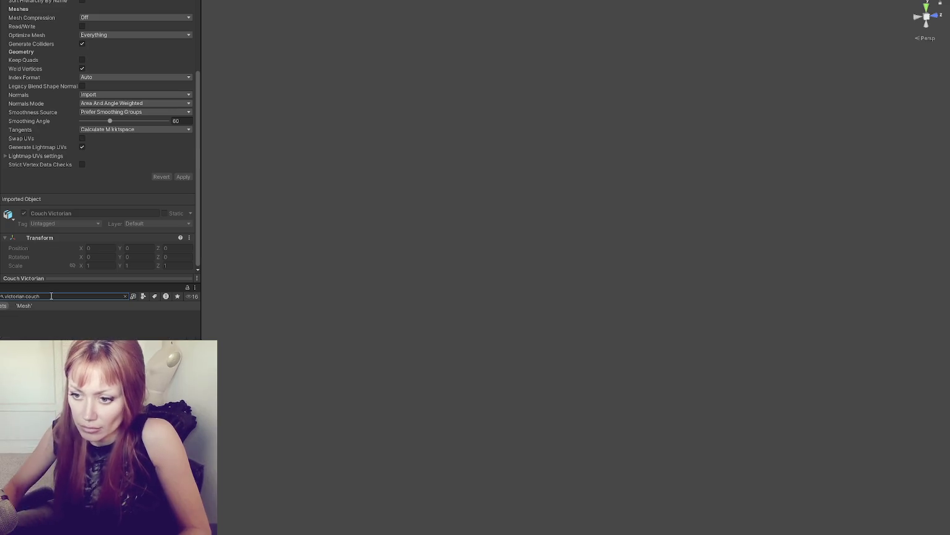
key(Return)
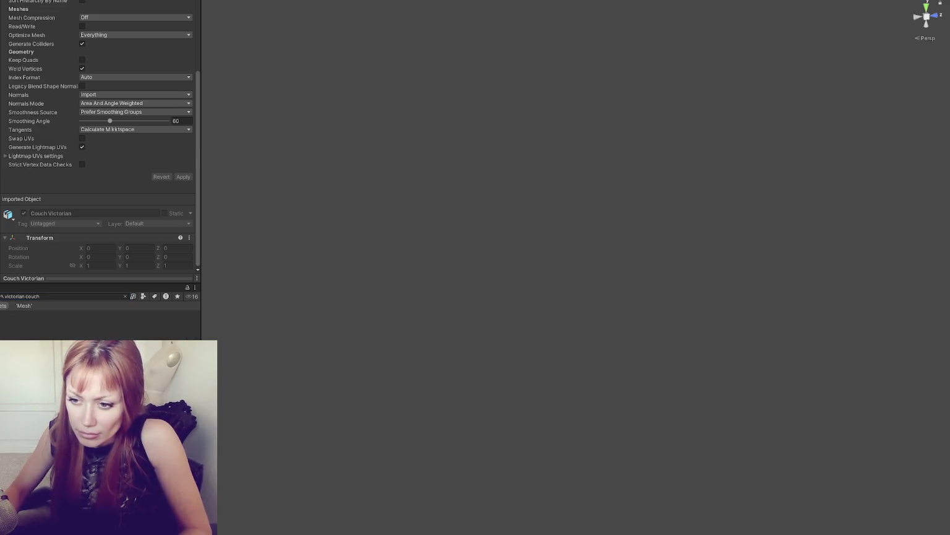
click(125, 296)
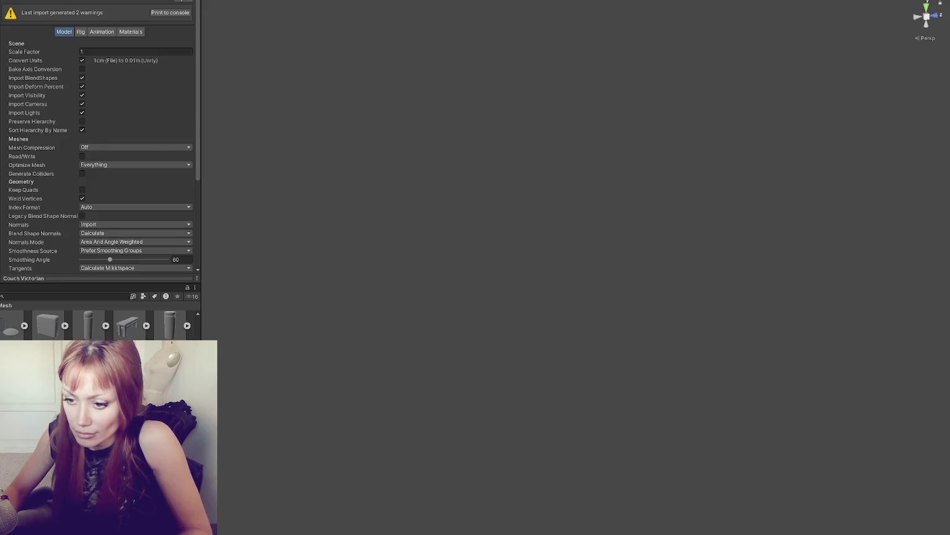
Step: Set Couch Victorian's Material Creation Mode and Rig Animation Type to None
click(135, 32)
click(139, 44)
click(105, 54)
click(83, 32)
click(139, 44)
click(105, 52)
click(68, 34)
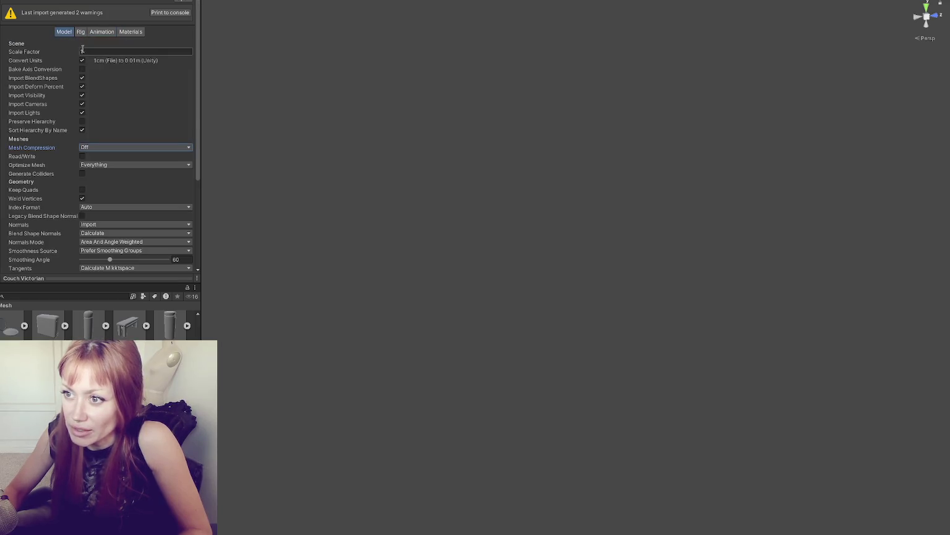
Step: Disable camera/light import and name sorting, keep hierarchy, generate lightmap UVs, apply, and revalidate
click(82, 96)
click(82, 104)
click(82, 112)
click(82, 121)
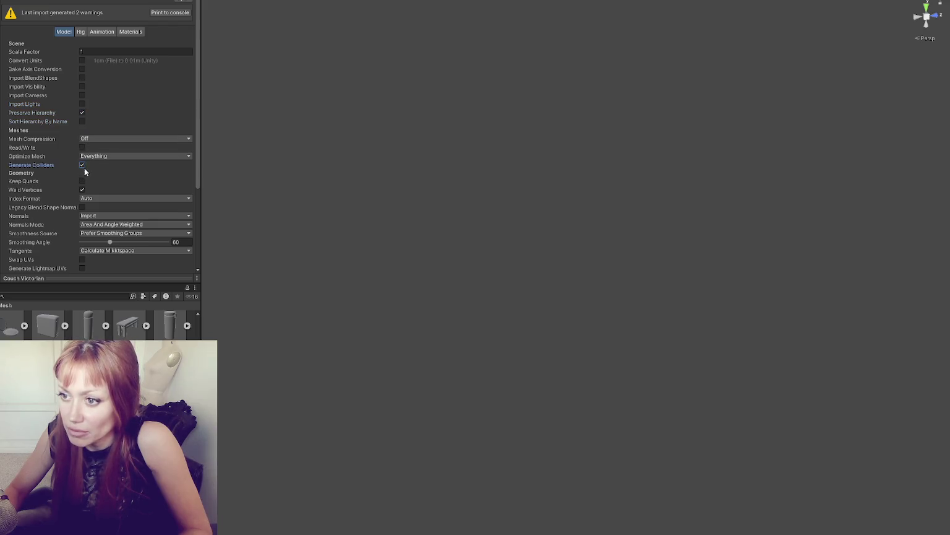
scroll(83, 168, down, 3)
click(81, 197)
click(183, 227)
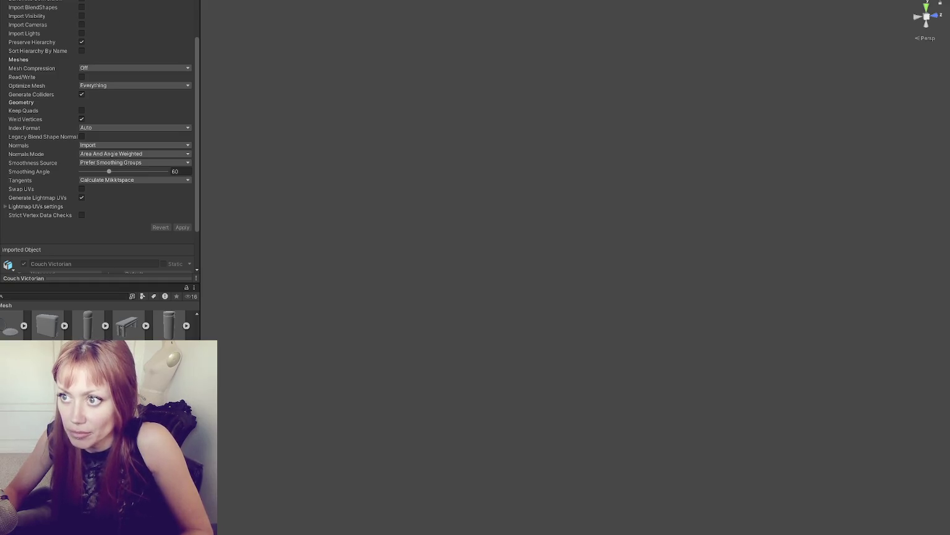
click(142, 97)
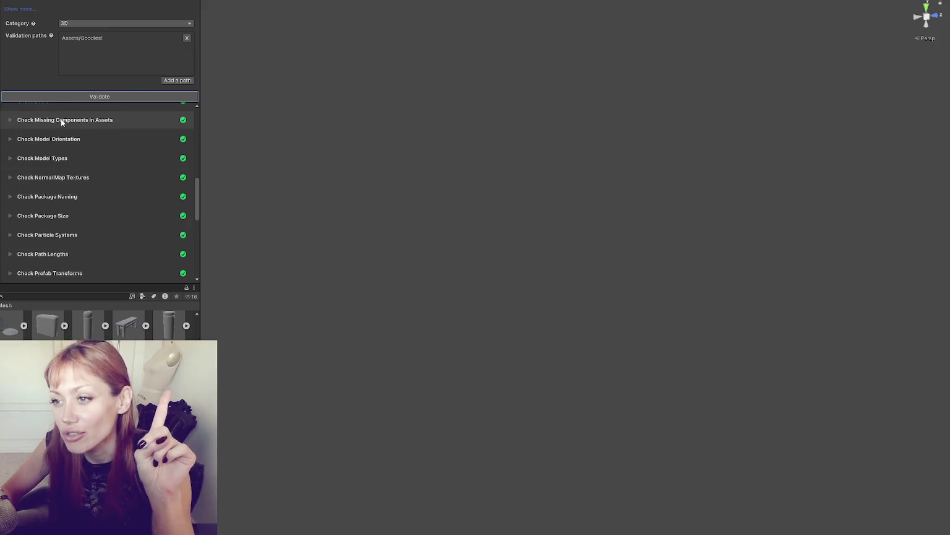
Step: Scroll the validator results and expand the Check Model Import Logs warning for Couch Victorian
scroll(136, 161, down, 5)
scroll(141, 154, up, 15)
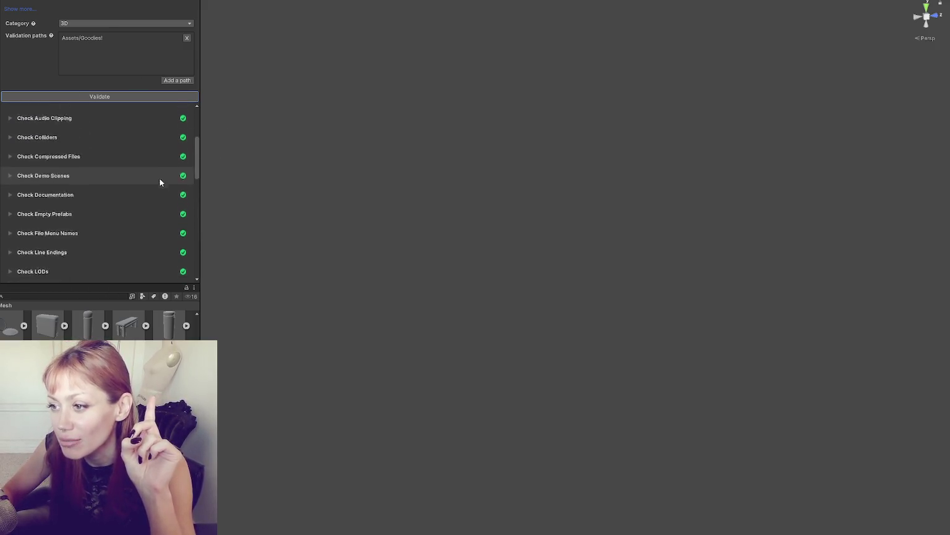
click(20, 170)
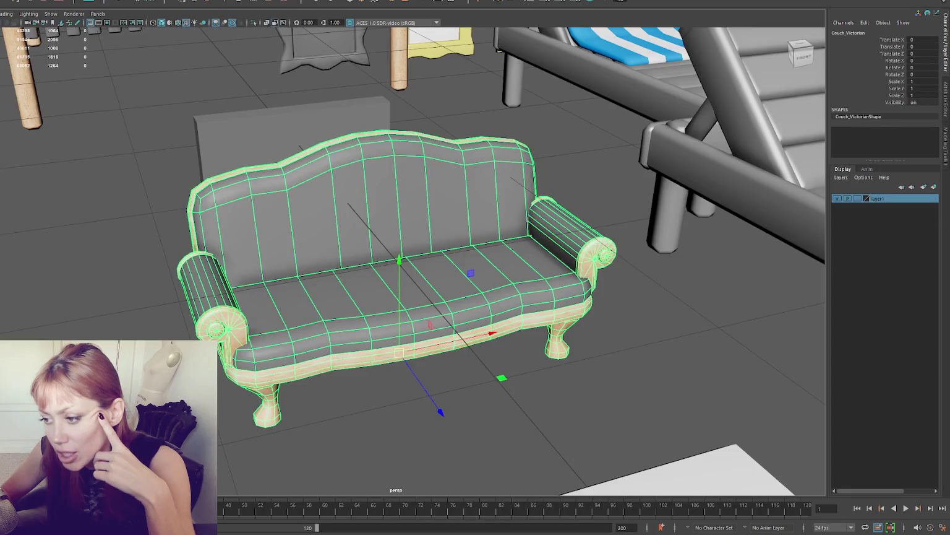
Step: Orbit to the Victorian couch, then select it and frame it in the view
scroll(334, 297, down, 6)
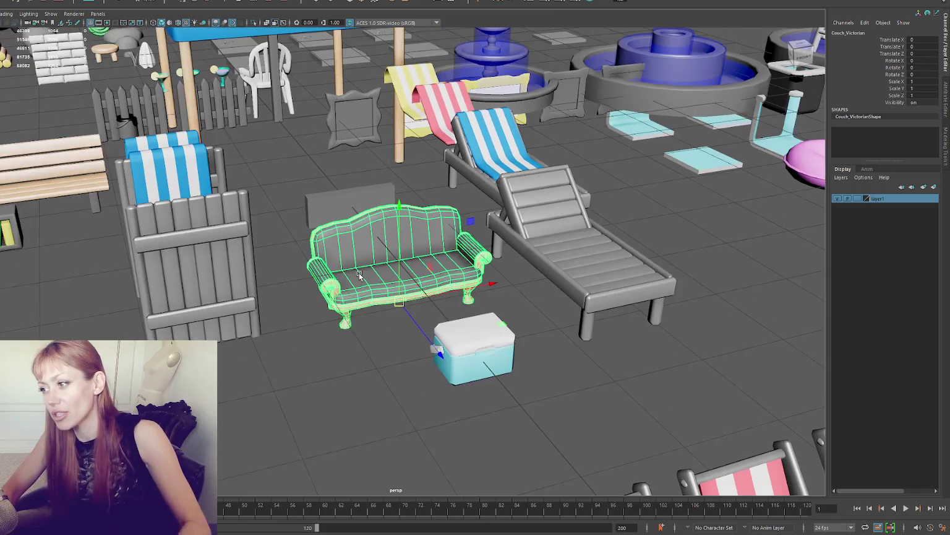
scroll(361, 271, up, 1)
mouse_move(361, 271)
mouse_down()
mouse_move(434, 241)
mouse_move(459, 189)
mouse_move(461, 211)
mouse_move(477, 219)
mouse_move(592, 245)
mouse_move(508, 186)
mouse_move(446, 204)
mouse_move(433, 198)
mouse_up()
click(25, 3)
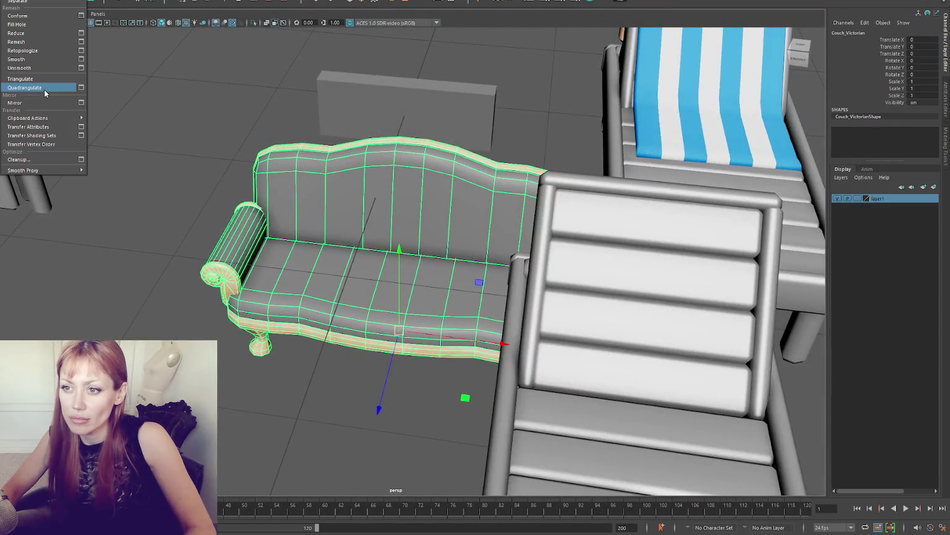
click(176, 153)
click(34, 1)
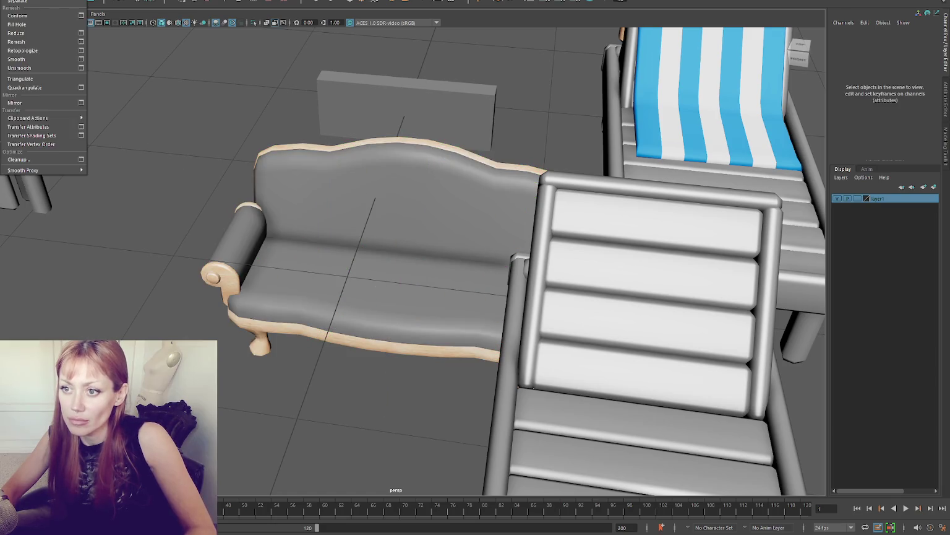
click(38, 159)
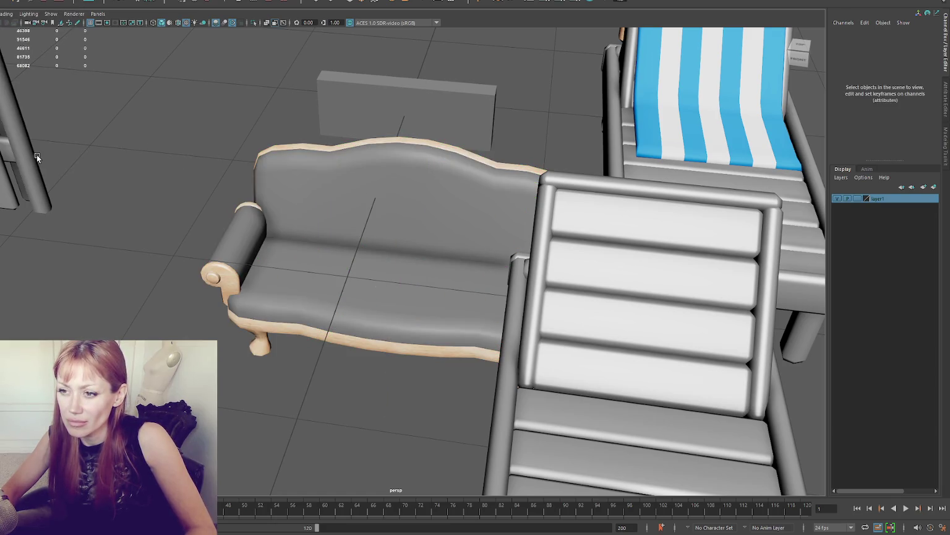
click(235, 242)
key(f)
Step: Try Mesh > Cleanup, undo it, and open the Cleanup options box beside the couch
click(34, 2)
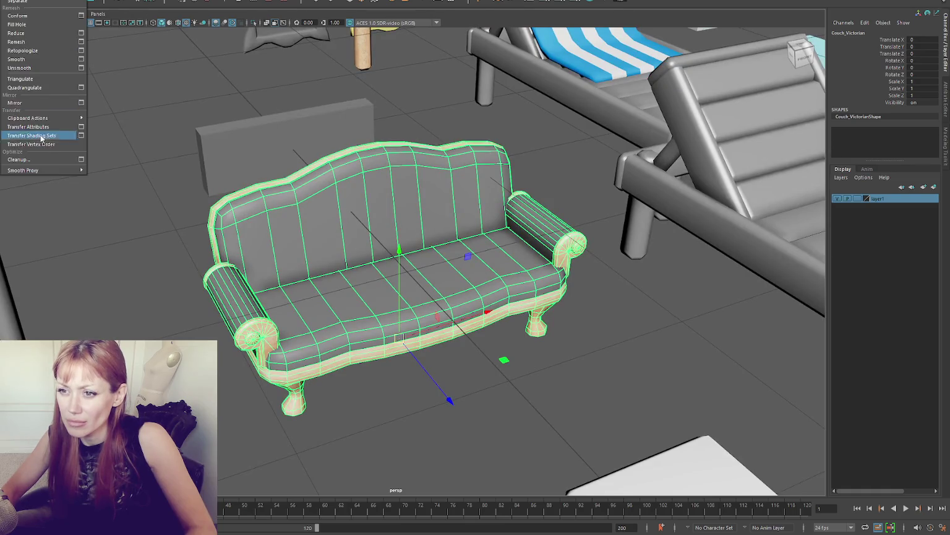
click(36, 158)
key(ctrl+z)
click(34, 1)
click(81, 159)
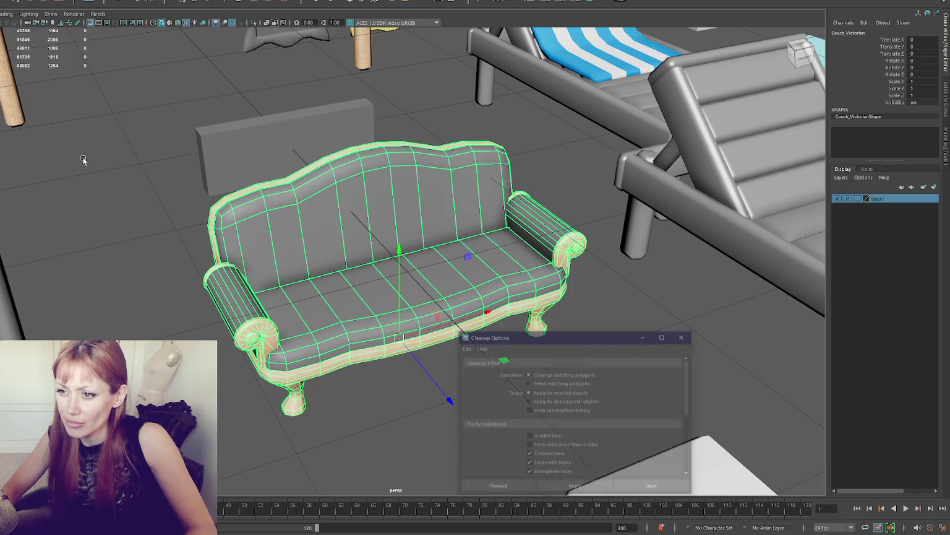
mouse_move(577, 344)
mouse_down()
mouse_move(131, 163)
mouse_move(91, 114)
mouse_up()
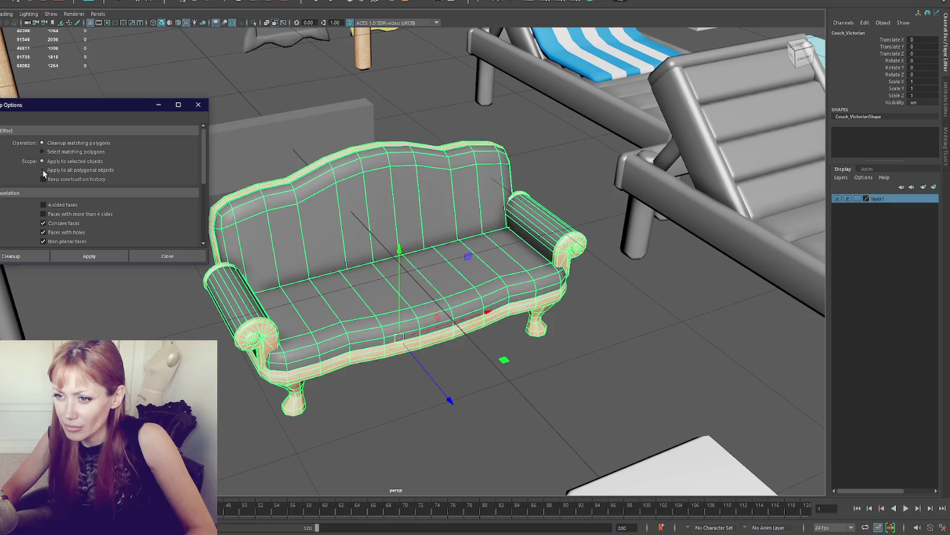
Step: Apply the concave, holed and non-planar face cleanup to the couch, then undo it
scroll(62, 216, down, 2)
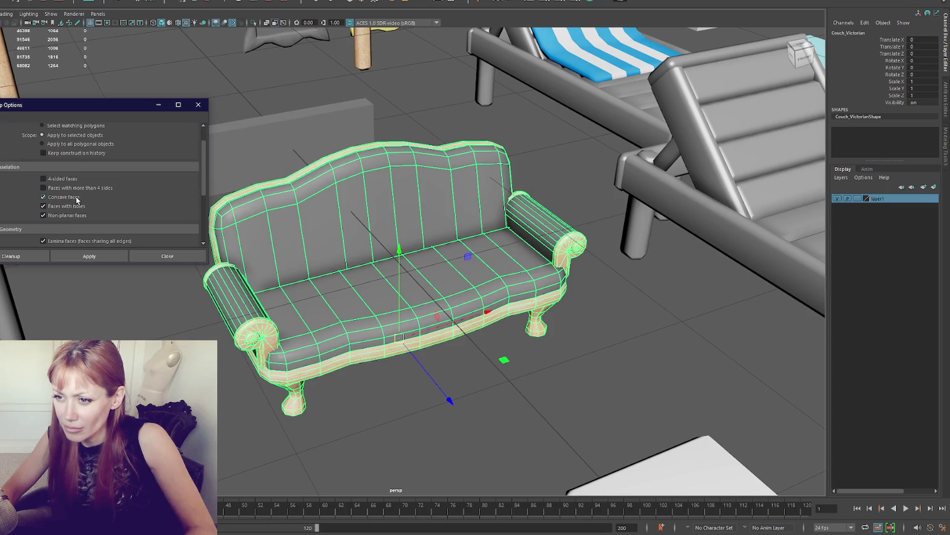
scroll(78, 213, down, 2)
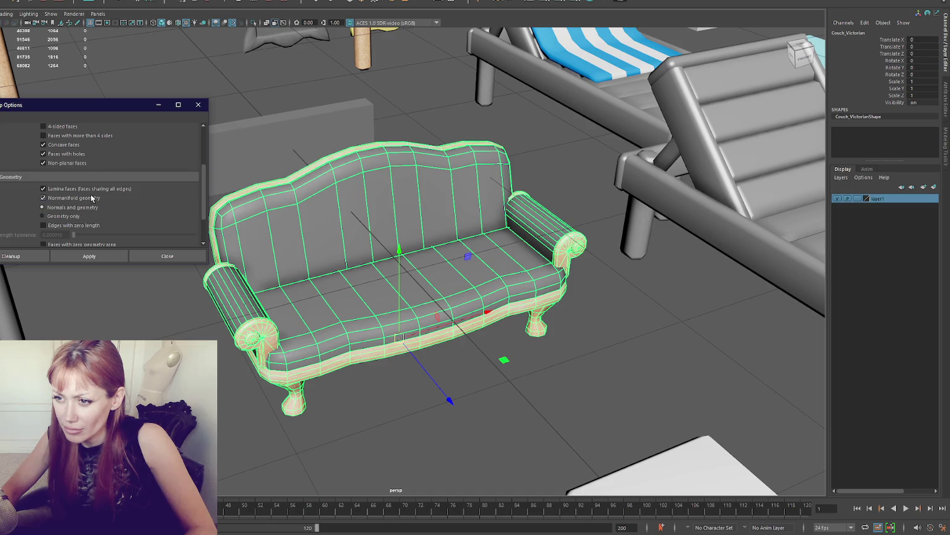
scroll(90, 199, down, 2)
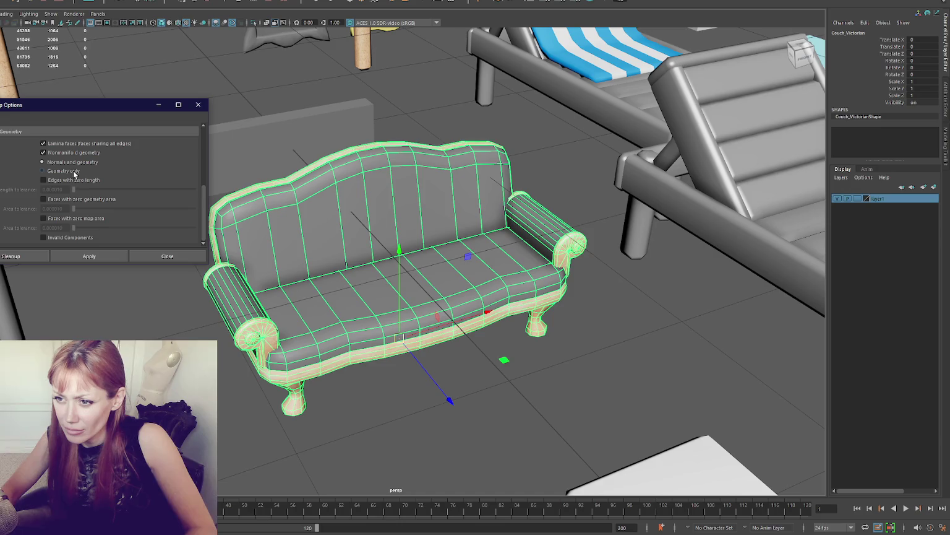
scroll(82, 180, up, 5)
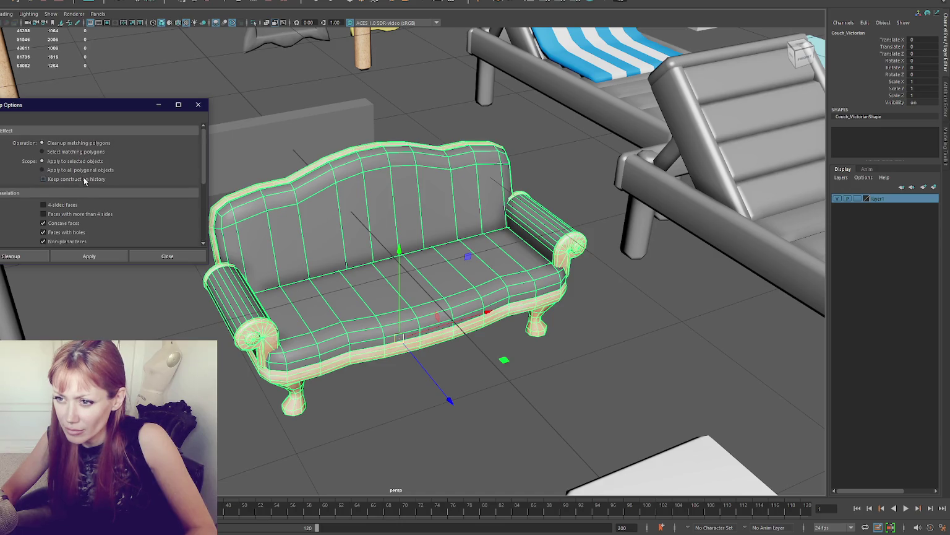
click(99, 253)
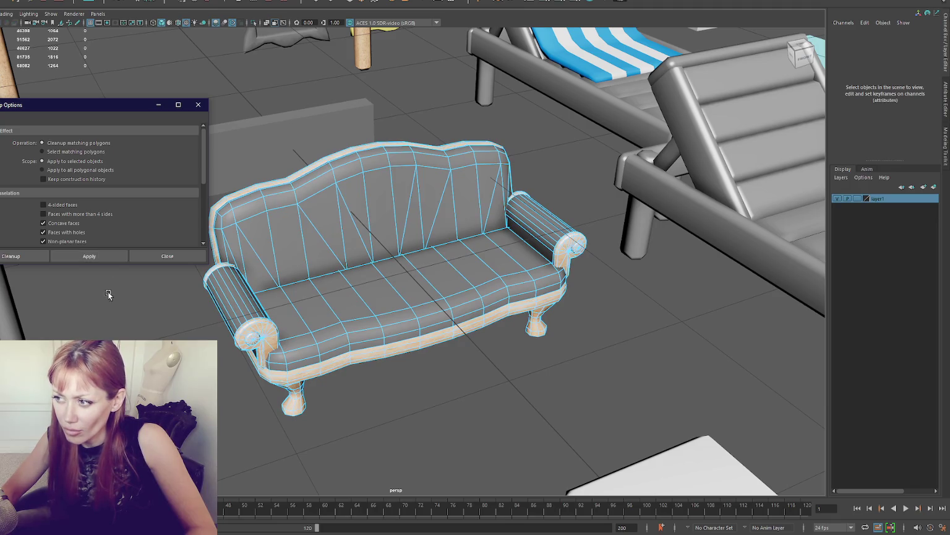
click(402, 253)
key(ctrl+z)
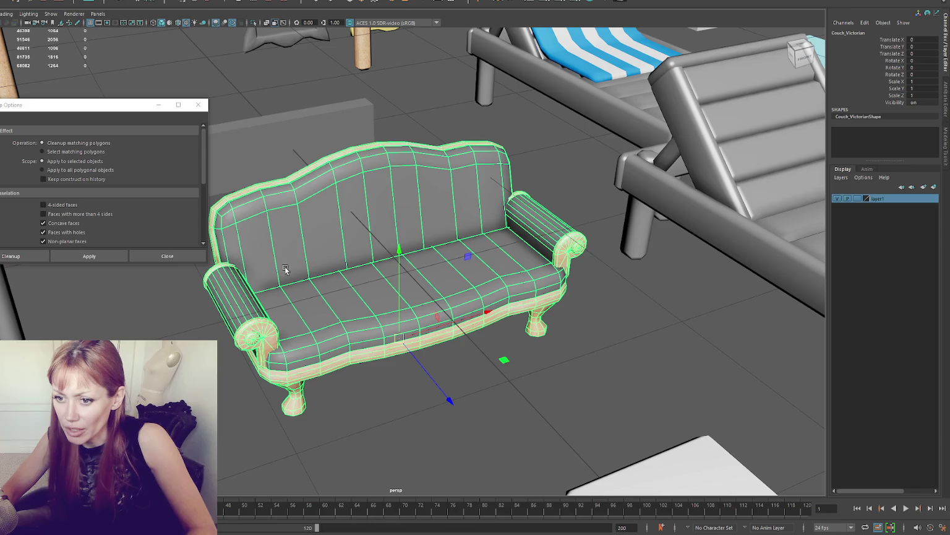
Step: Reapply the cleanup to the couch, dismiss the file error, and undo the couch's last move
scroll(497, 448, up, 5)
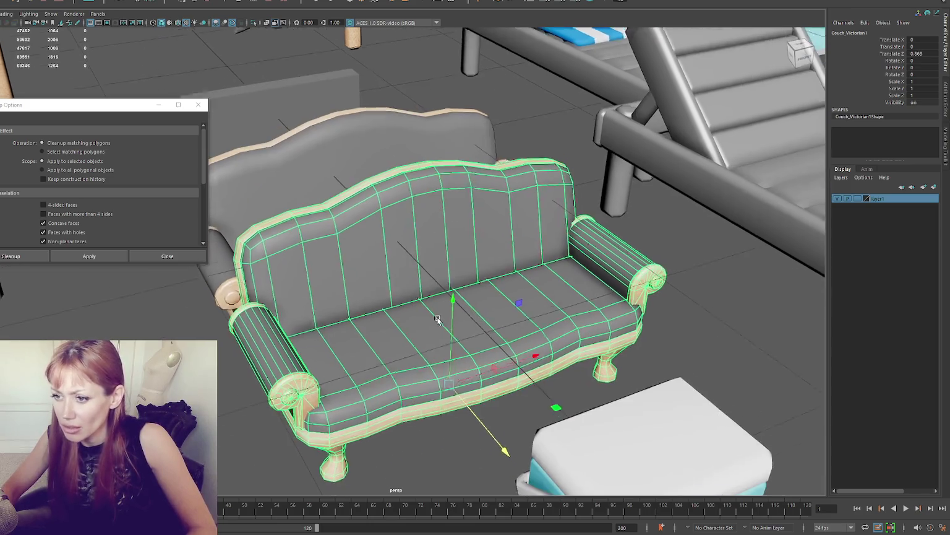
click(99, 253)
drag(356, 291, 360, 292)
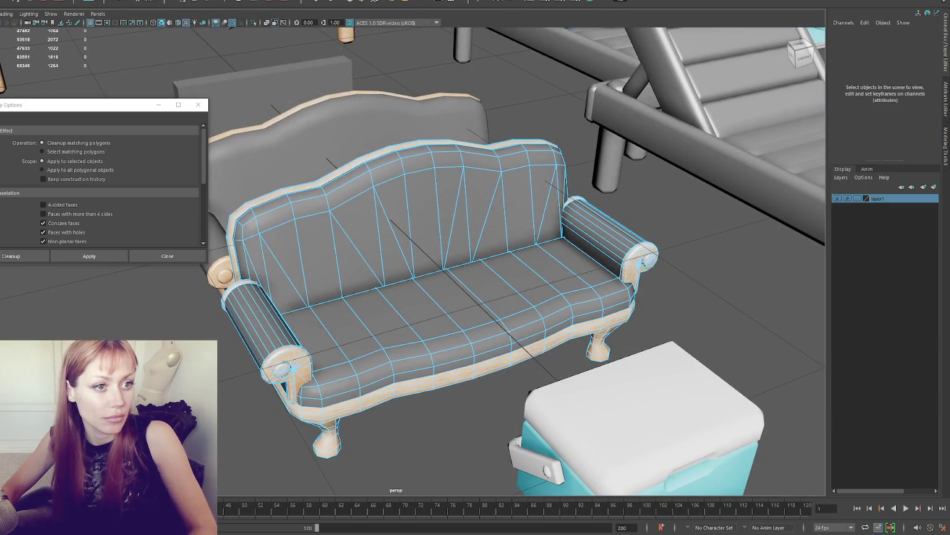
click(392, 257)
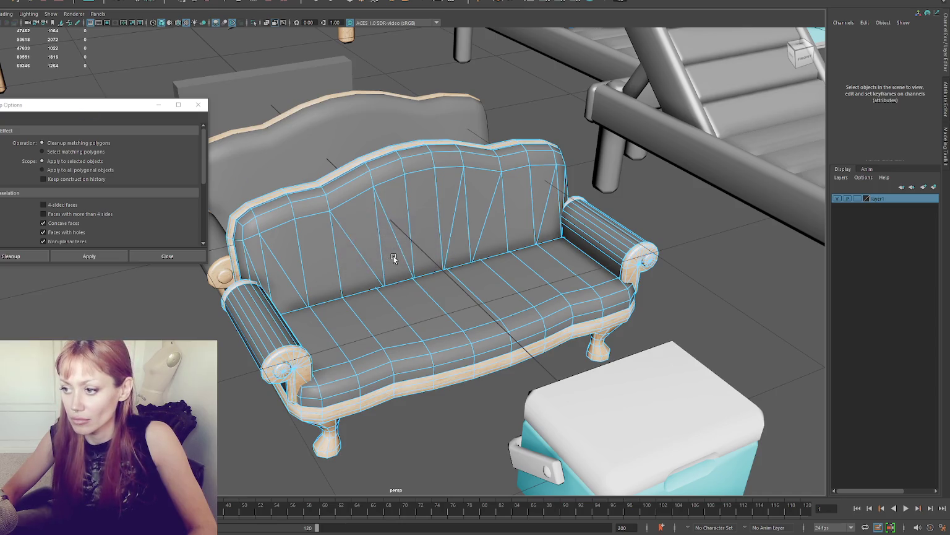
click(394, 259)
click(434, 193)
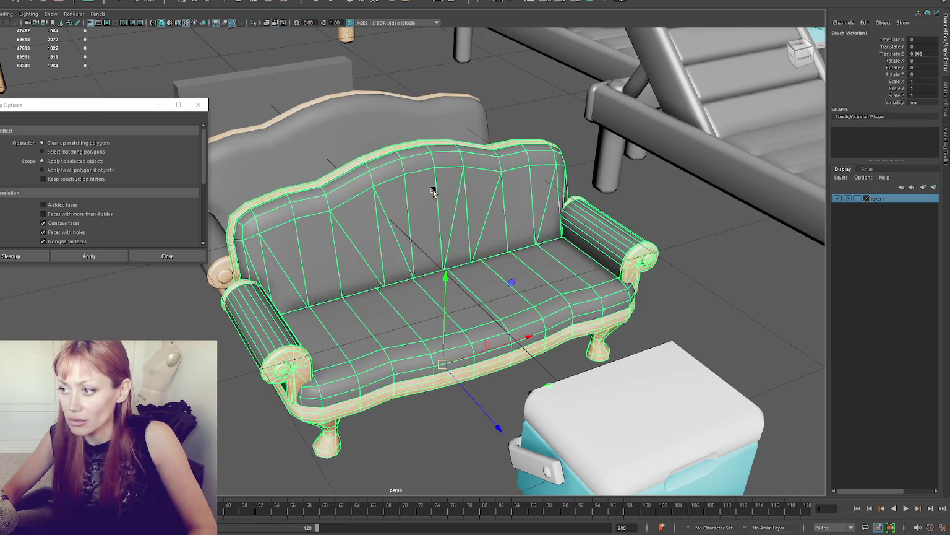
key(ctrl+z)
key(ctrl+z)
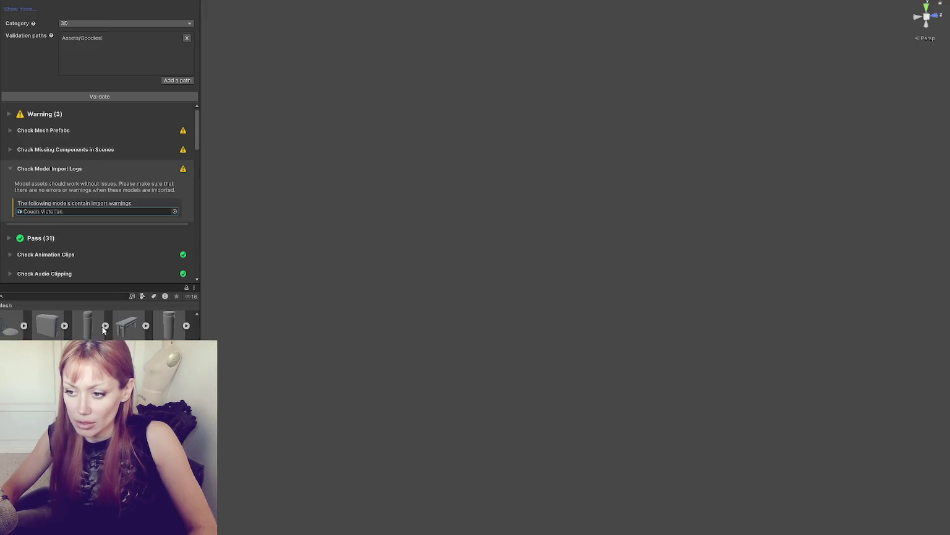
Step: Search the Project window for 'victorian', then clear the search
click(94, 296)
text(victorian)
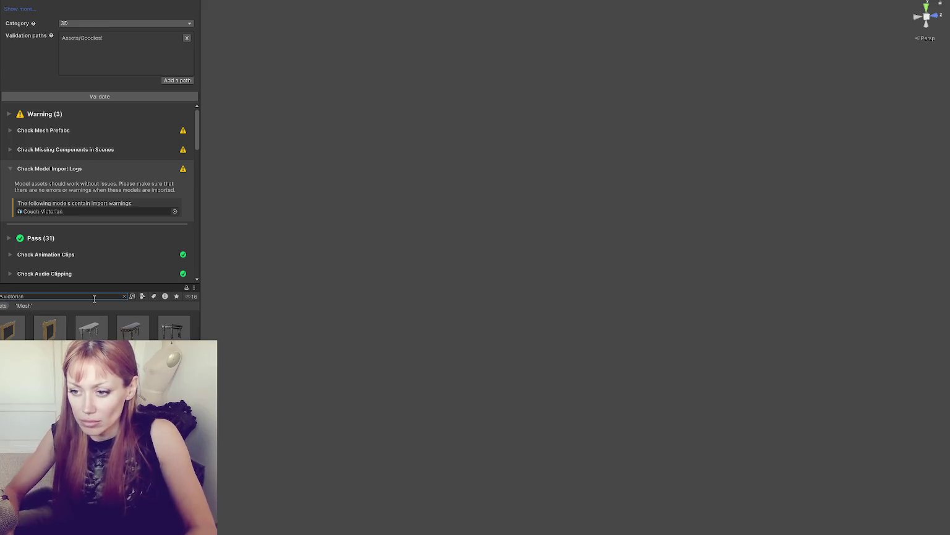
key(Escape)
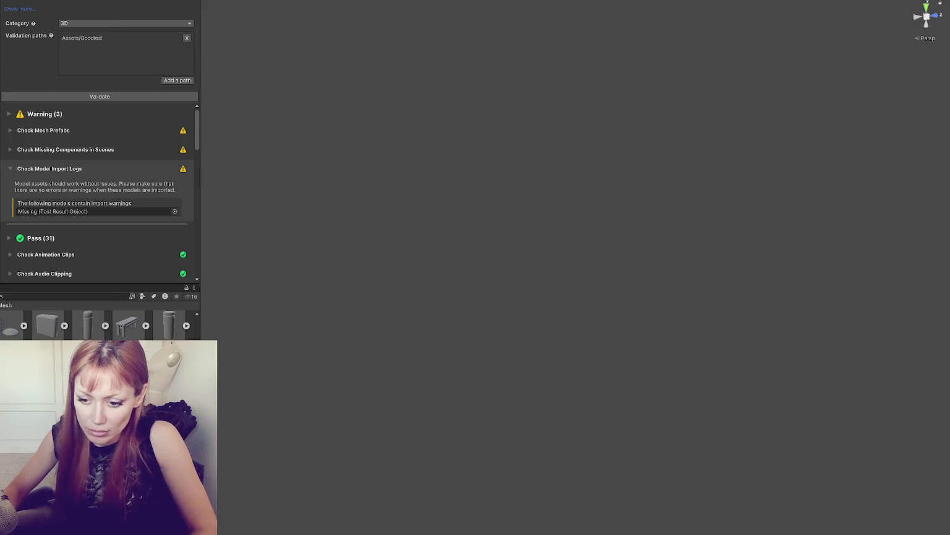
Step: Rerun validation and check the single remaining missing-components-in-scenes warning
click(124, 97)
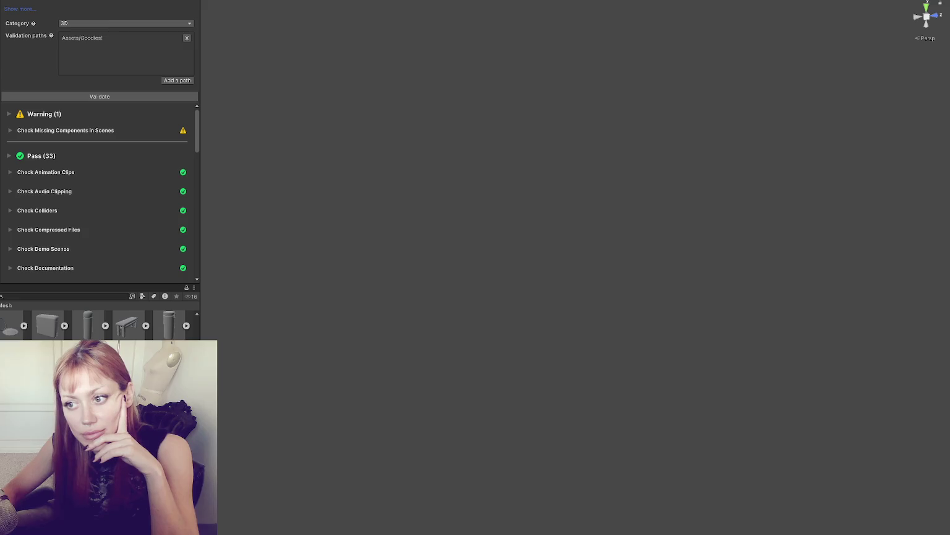
click(21, 130)
click(21, 130)
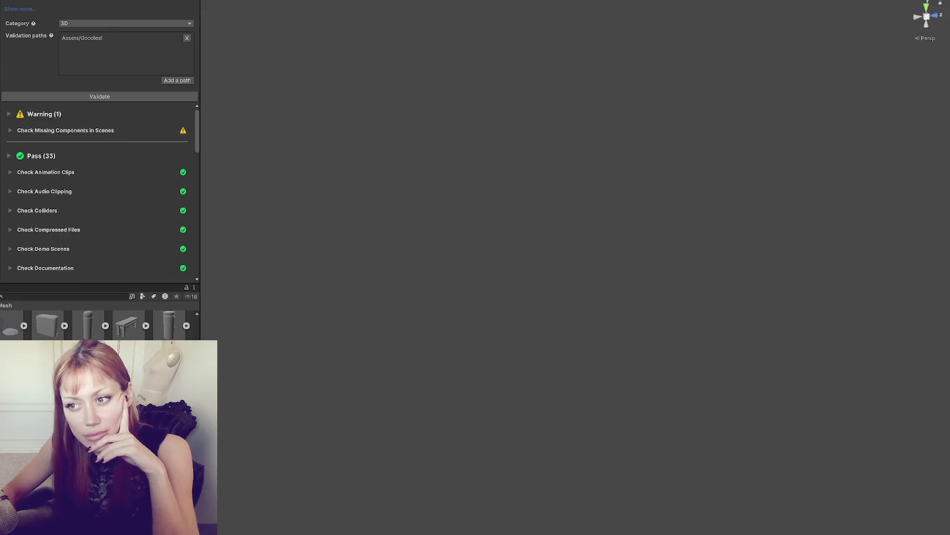
click(9, 114)
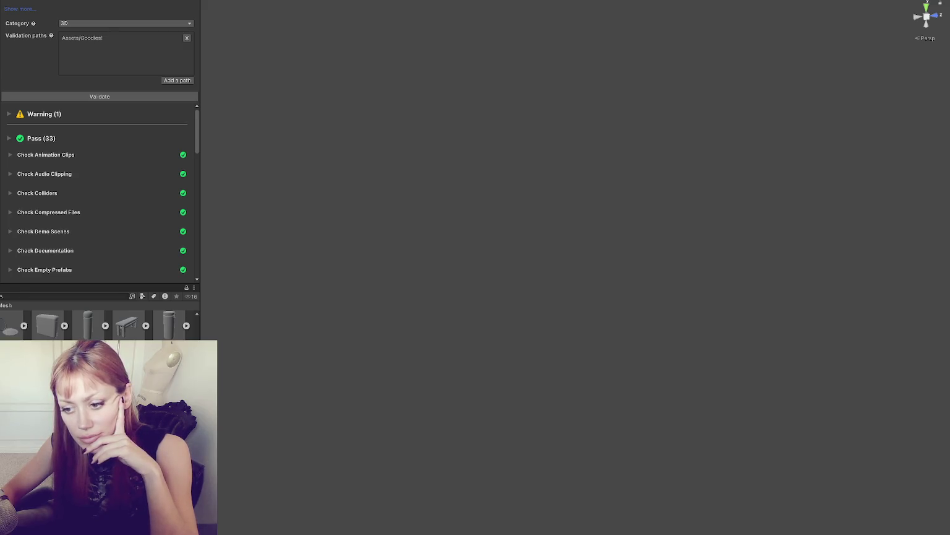
Step: Set Couch Victorian's Material Creation Mode and Animation Type to None
click(138, 4)
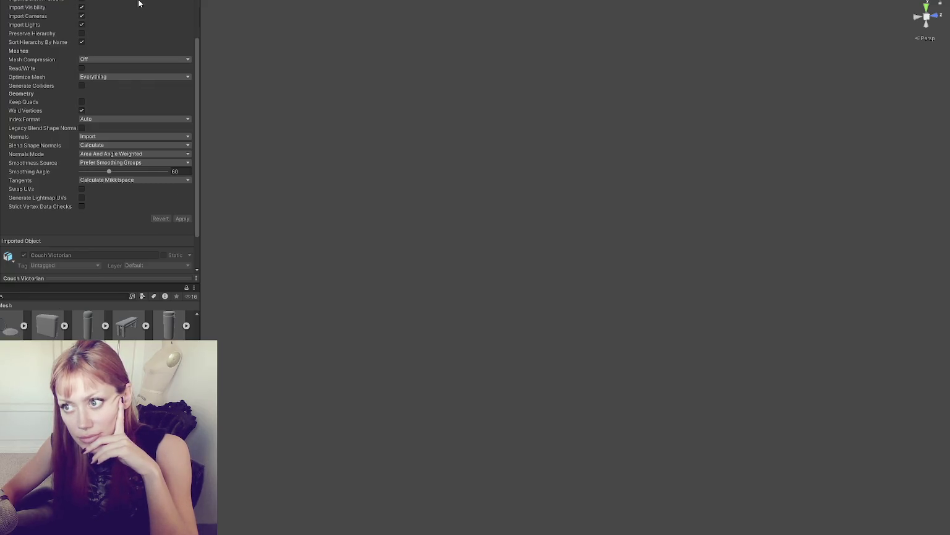
click(133, 14)
click(123, 27)
click(115, 37)
click(106, 14)
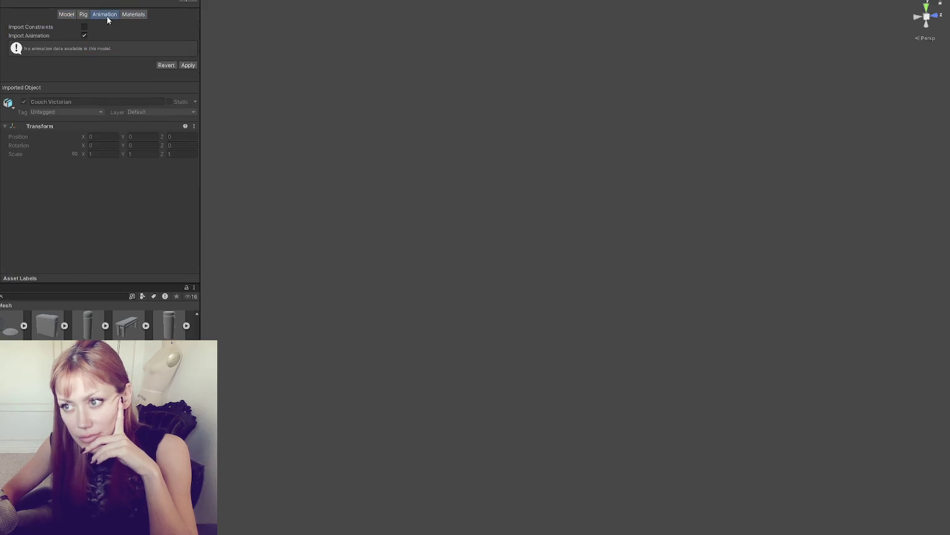
click(83, 13)
click(84, 27)
click(93, 34)
Step: Turn off unit conversion, blend shapes, visibility, lights, cameras, name sorting and welding; generate colliders and lightmap UVs
click(63, 14)
click(82, 43)
click(81, 60)
click(82, 69)
click(82, 86)
click(81, 94)
click(82, 103)
click(82, 77)
click(82, 173)
click(81, 147)
click(82, 251)
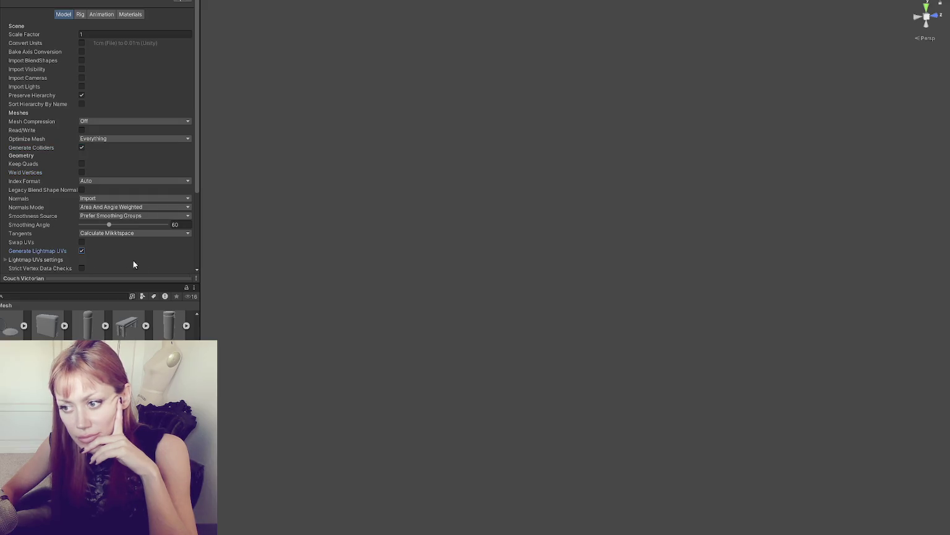
scroll(124, 235, down, 3)
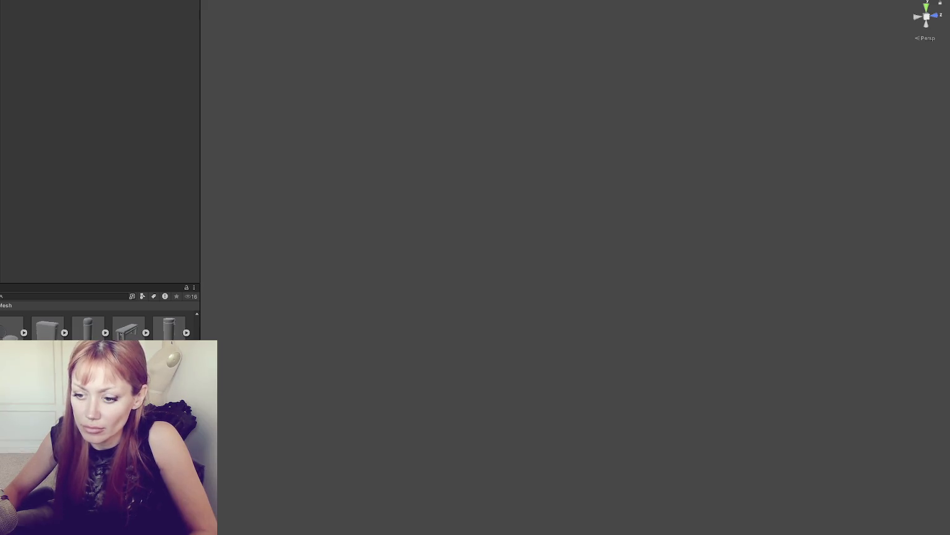
Step: Add the Couch Victorian prefab to the scene and frame it in the view
key(ctrl+z)
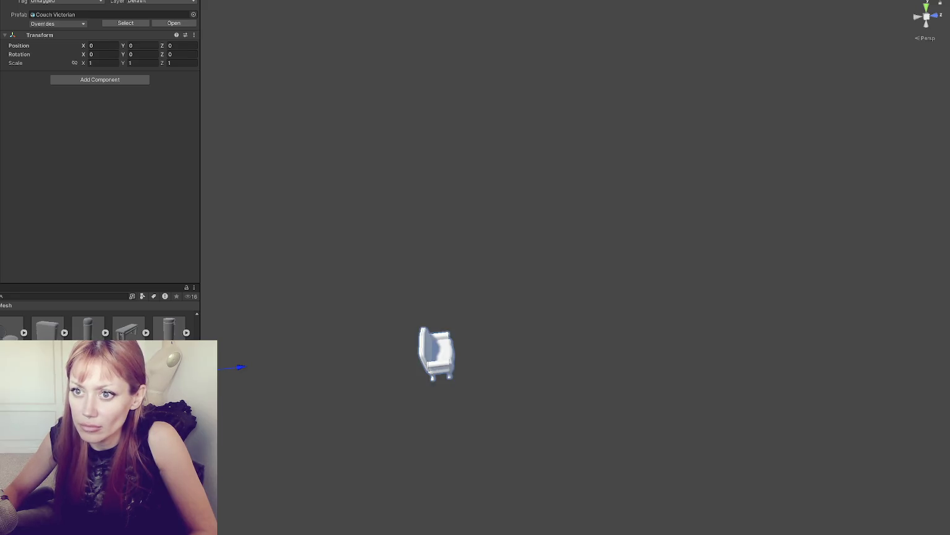
key(ctrl+z)
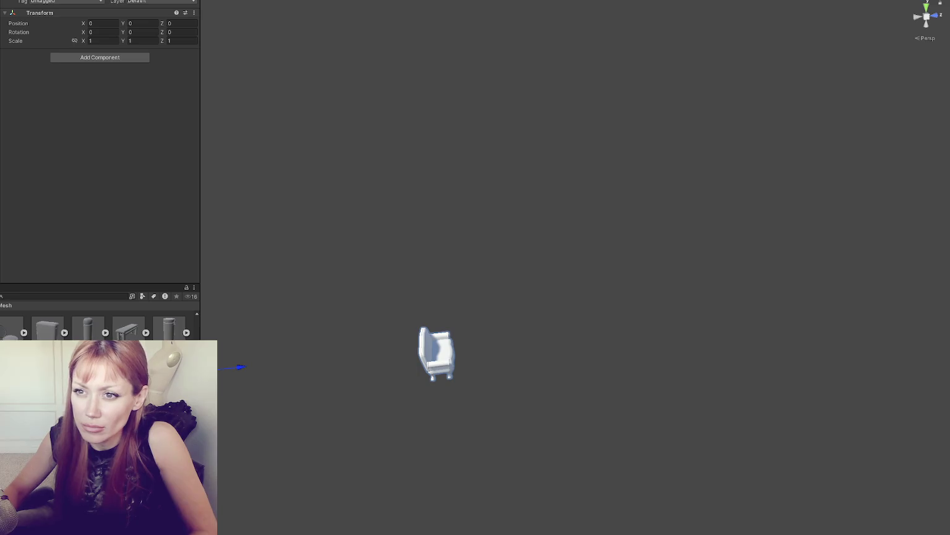
key(ctrl+z)
key(ctrl+z)
key(ctrl+z)
key(ctrl+y)
key(ctrl+y)
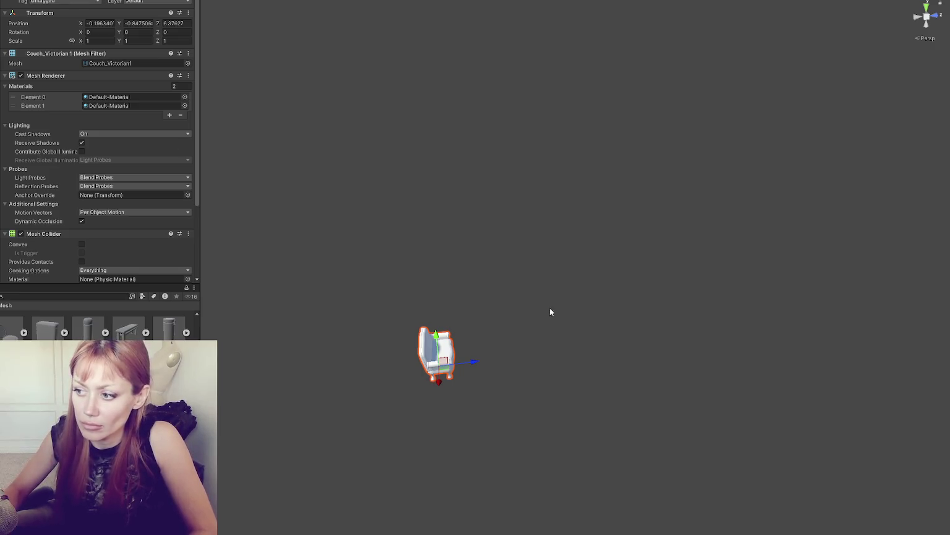
key(f)
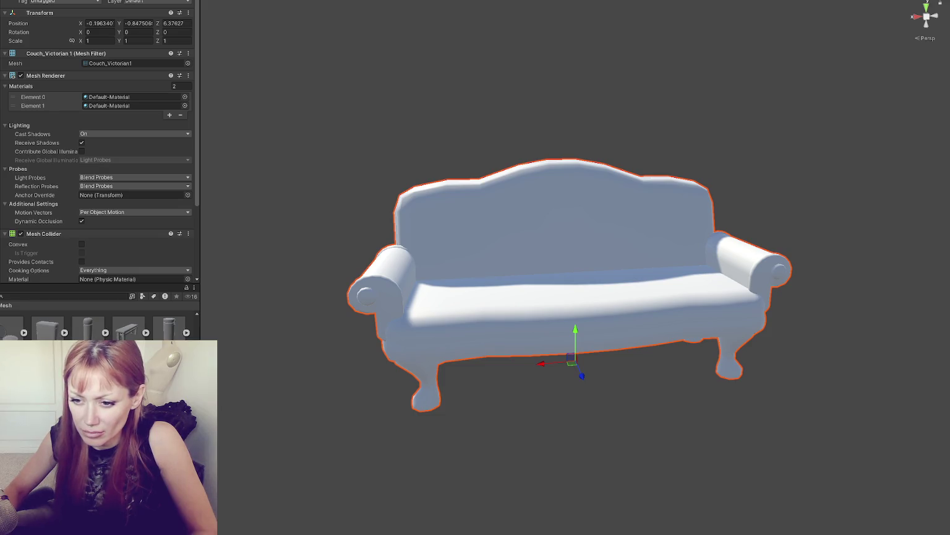
Step: Try White and Green Beige on the couch fabric, settling on Grey Light
drag(49, 328, 488, 286)
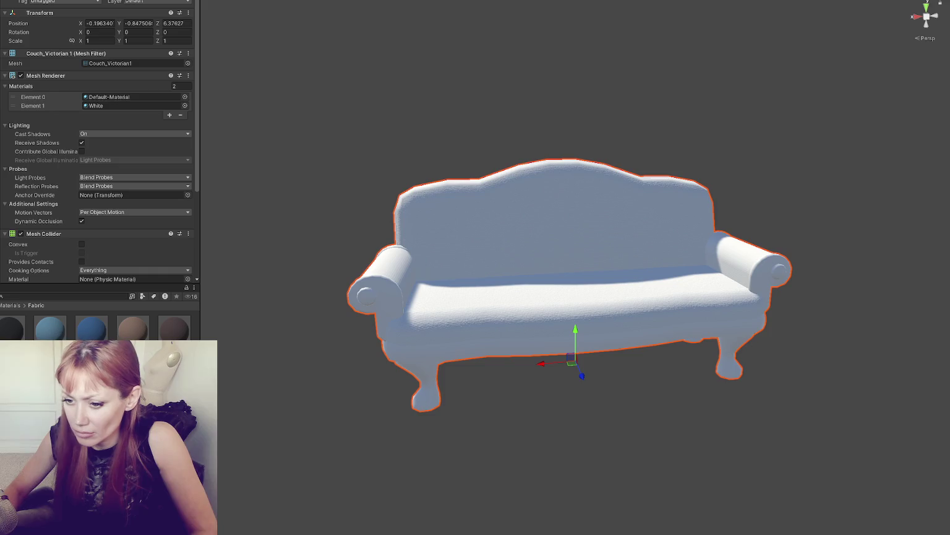
drag(133, 328, 431, 303)
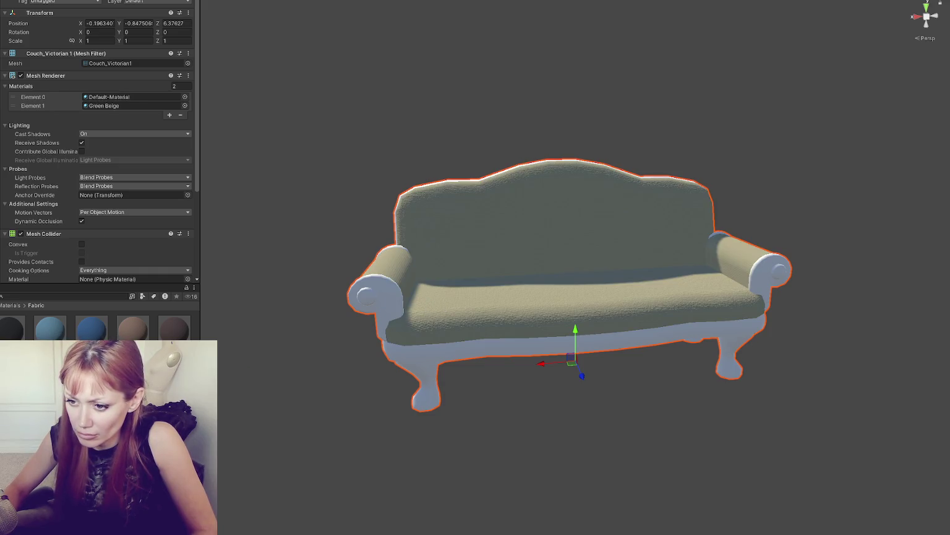
drag(91, 372, 556, 314)
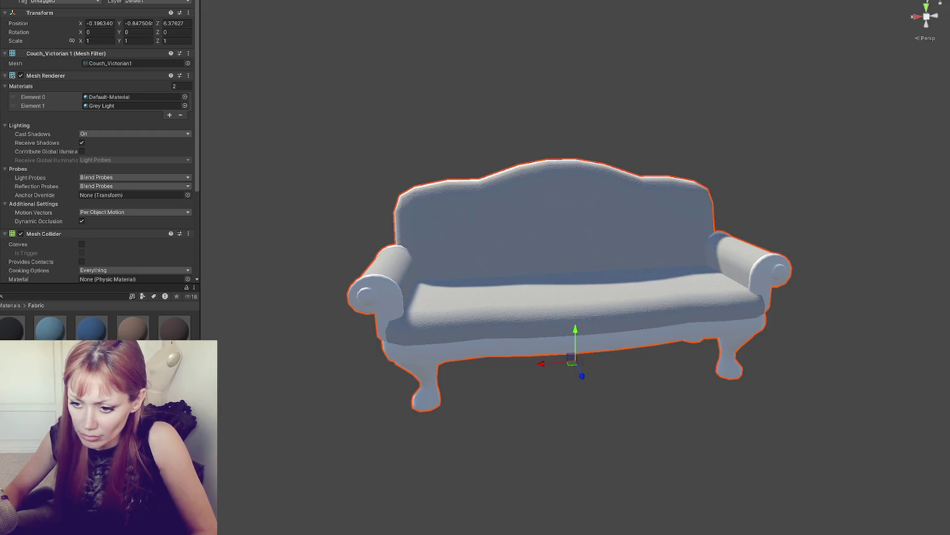
Step: Preview wood and plaid materials, then keep Grey Light fabric and make the frame Wood Dark
click(36, 305)
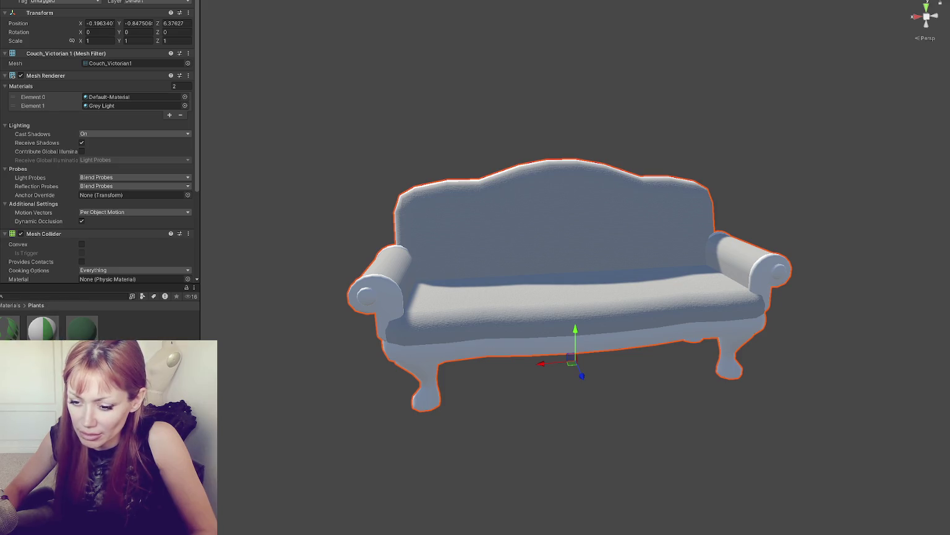
mouse_move(82, 328)
mouse_down()
mouse_move(408, 308)
mouse_move(416, 360)
mouse_move(447, 362)
mouse_up()
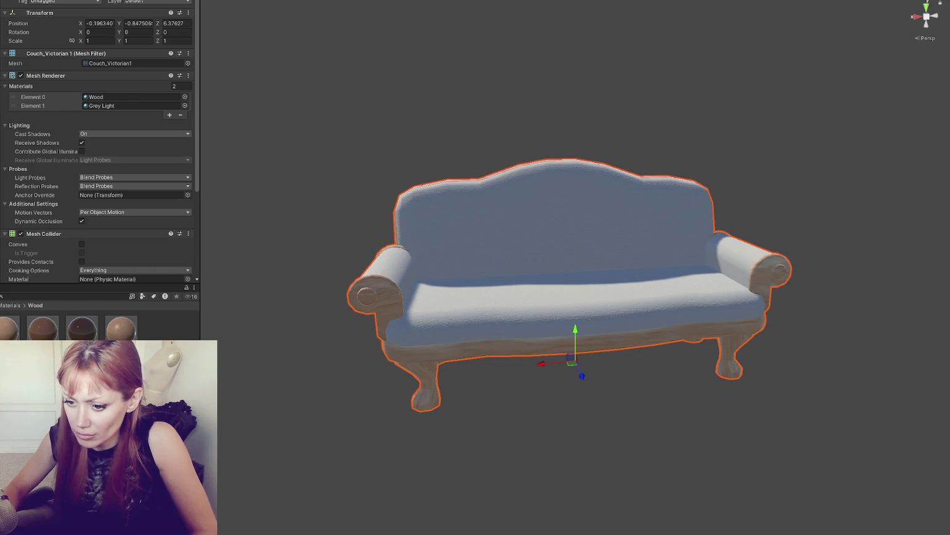
click(62, 372)
drag(112, 324, 664, 263)
drag(81, 327, 615, 291)
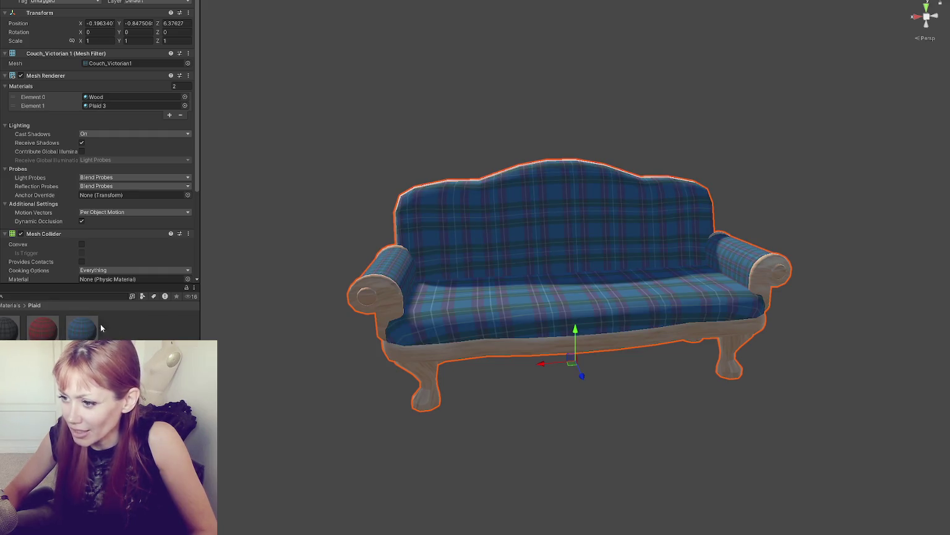
mouse_move(112, 328)
mouse_down()
mouse_move(509, 260)
mouse_move(204, 300)
mouse_up()
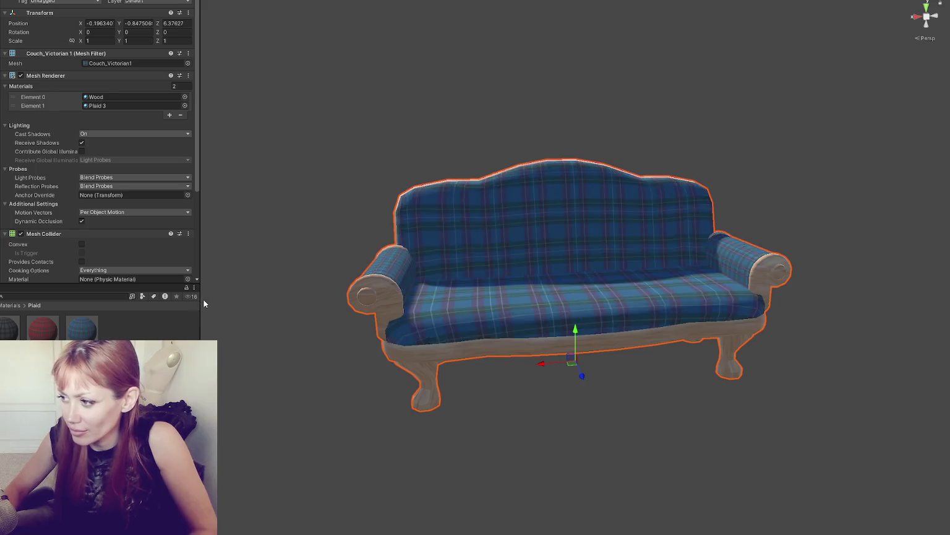
key(ctrl+z)
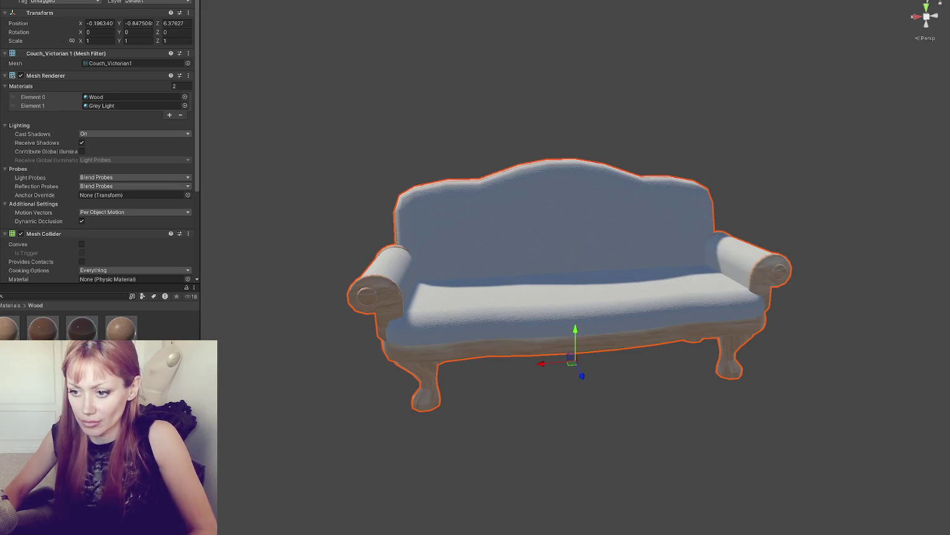
mouse_move(82, 328)
mouse_down()
mouse_move(651, 354)
mouse_move(619, 334)
mouse_up()
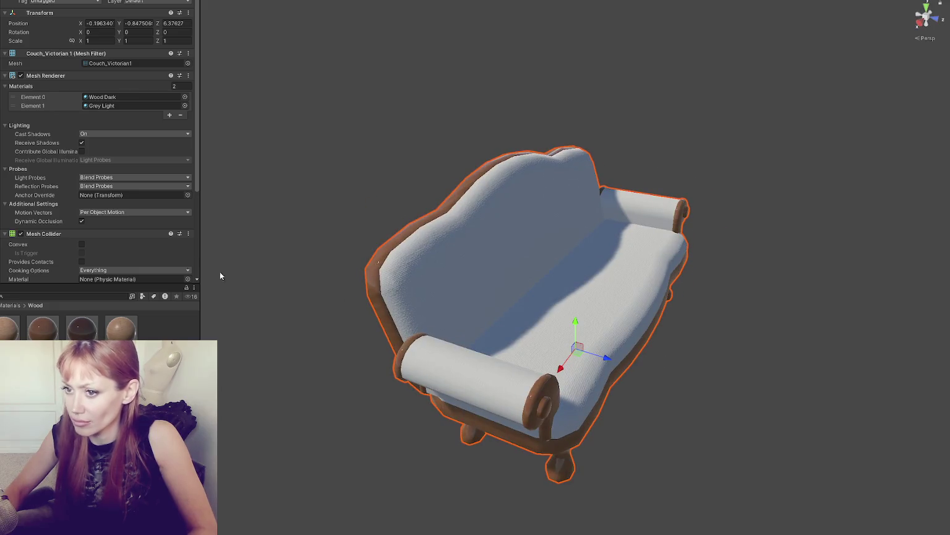
Step: Check the Couch_Victorian prefab asset, reselect and frame the couch, then frame the Baguette prop
scroll(475, 202, down, 3)
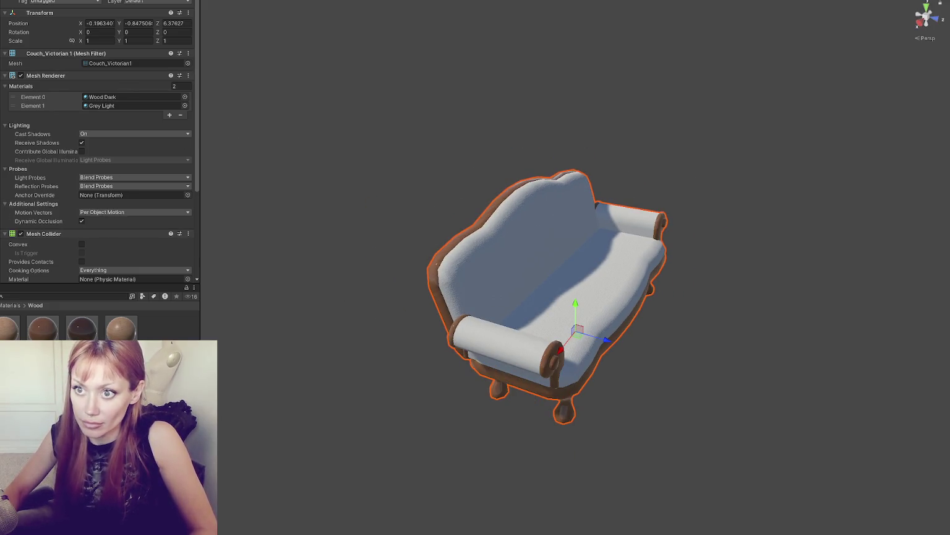
click(82, 328)
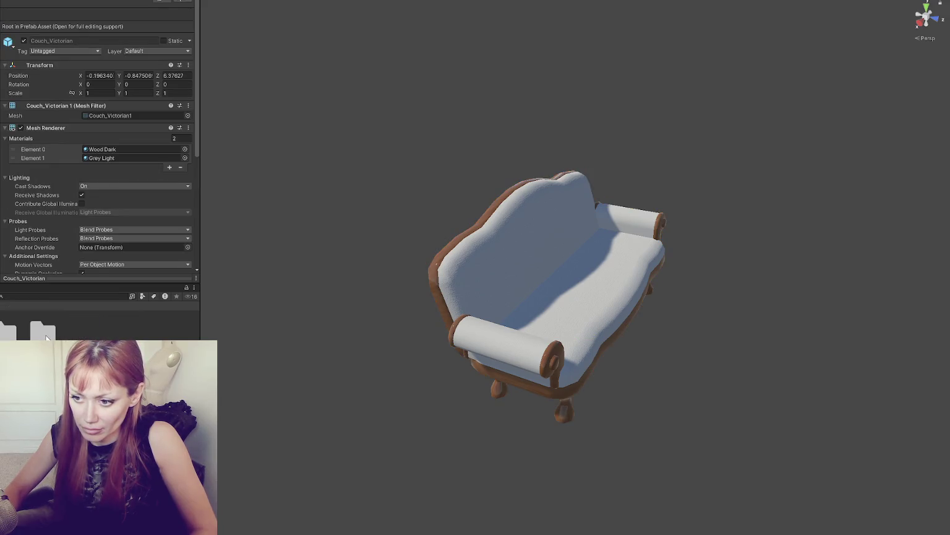
key(ctrl+z)
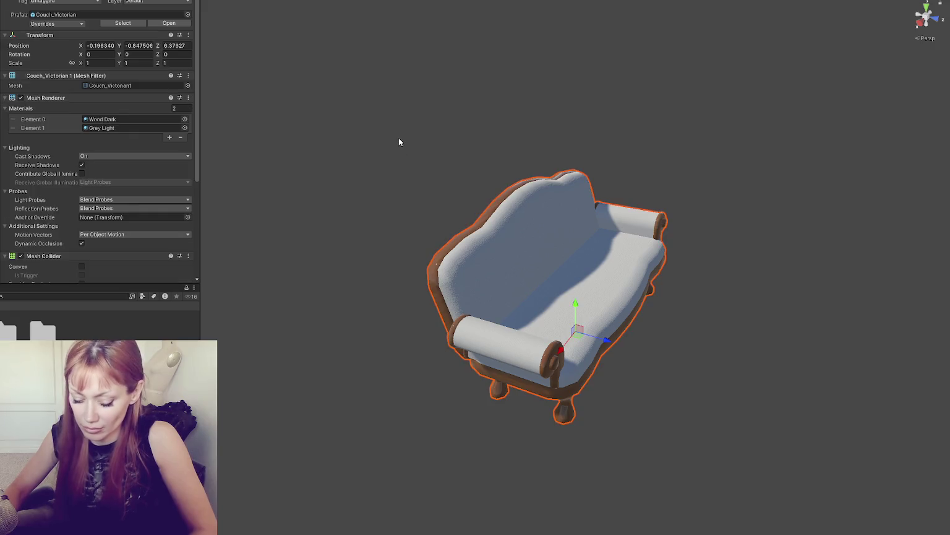
click(399, 141)
scroll(399, 174, down, 5)
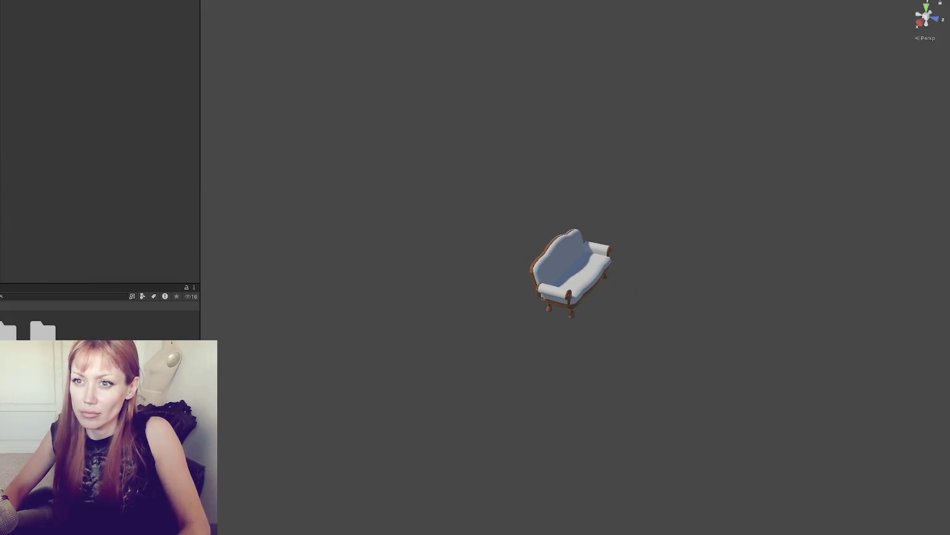
click(571, 269)
key(f)
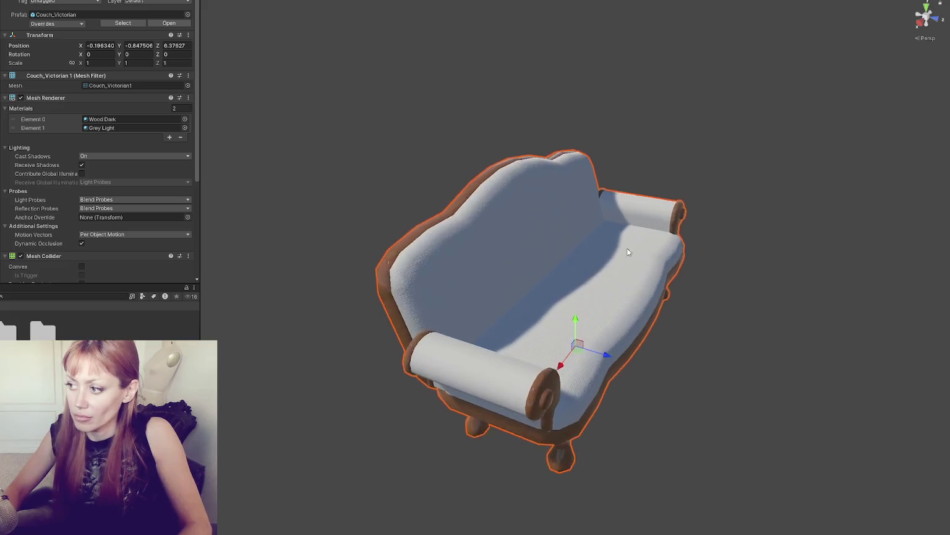
key(ctrl+z)
key(f)
scroll(594, 199, down, 5)
scroll(582, 217, down, 10)
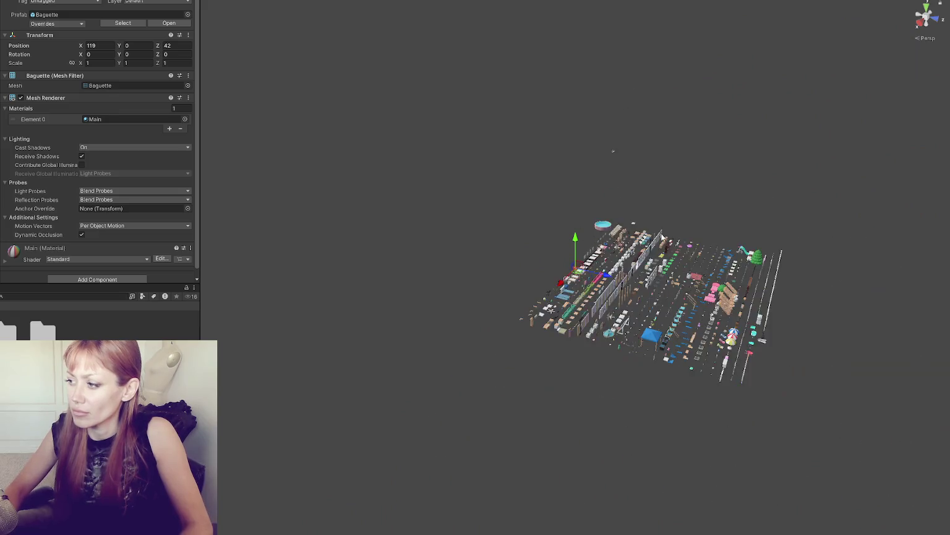
Step: Select every prop, rearrange them into a new layout, and frame the result
drag(612, 150, 930, 197)
key(ctrl+a)
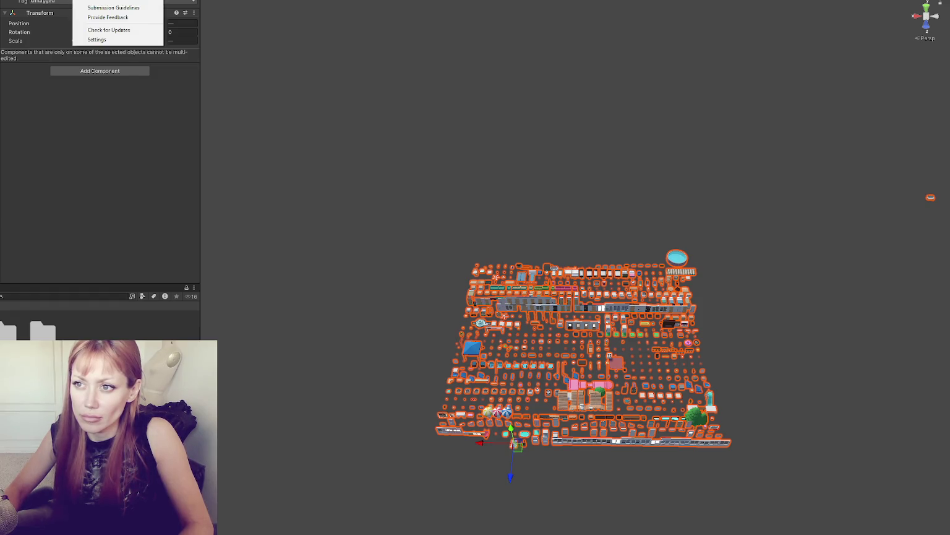
click(112, 32)
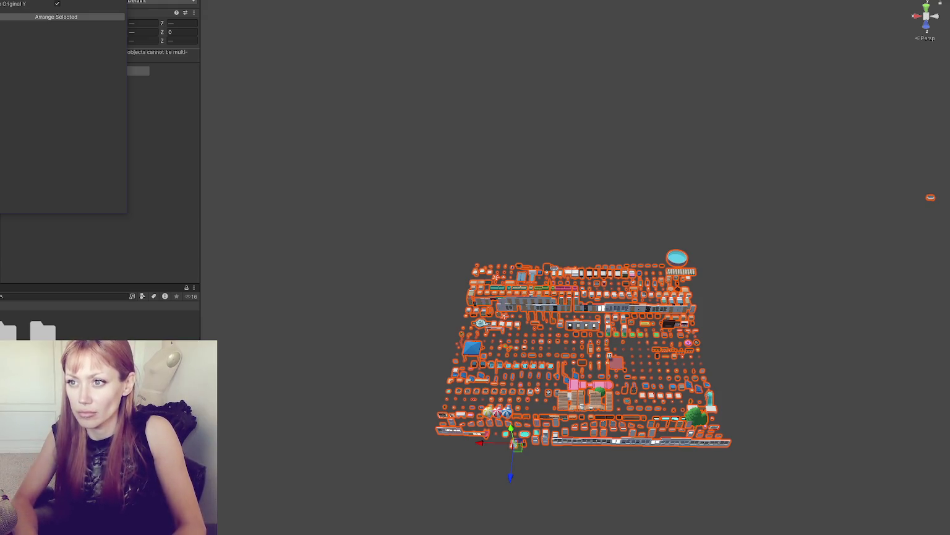
click(91, 18)
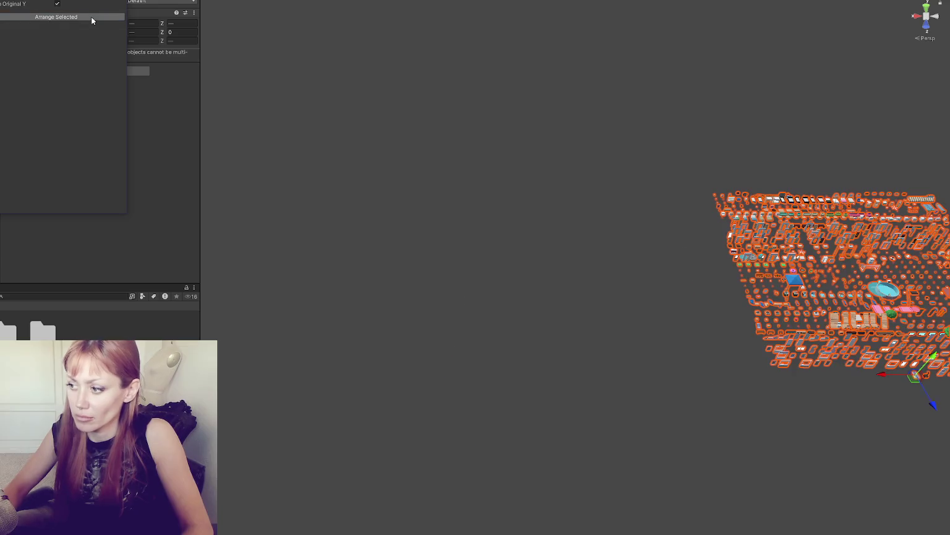
key(f)
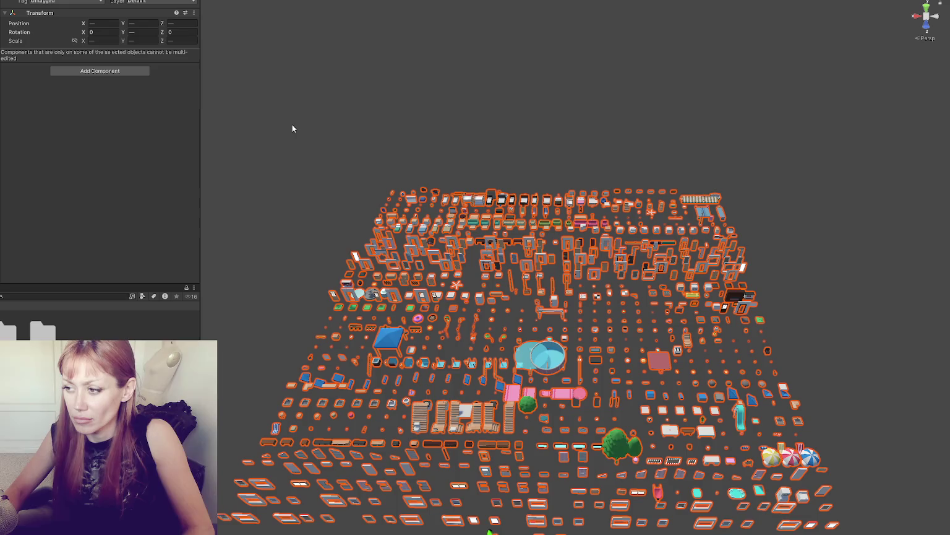
Step: Clear the scene selection, including the Front_Door_2_Units_Flat object, and show the Console
click(371, 270)
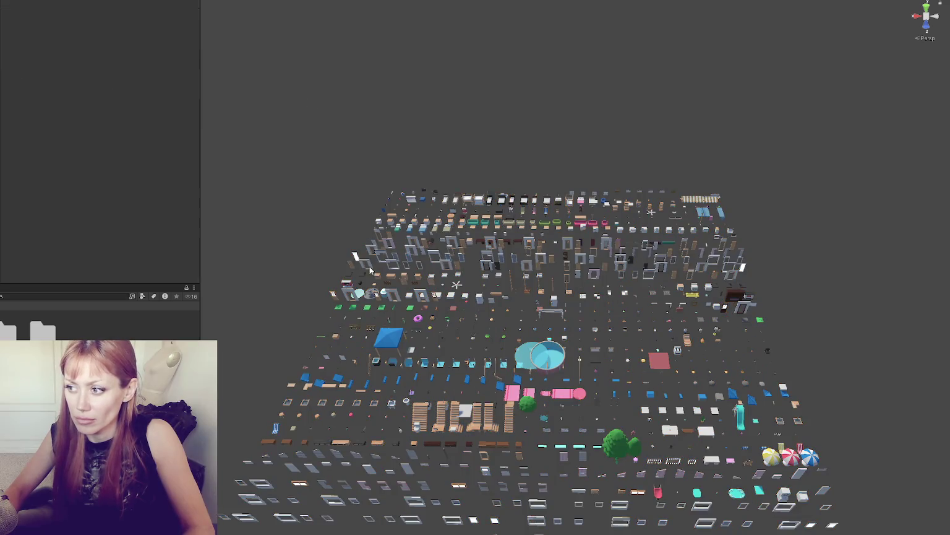
click(395, 298)
click(313, 258)
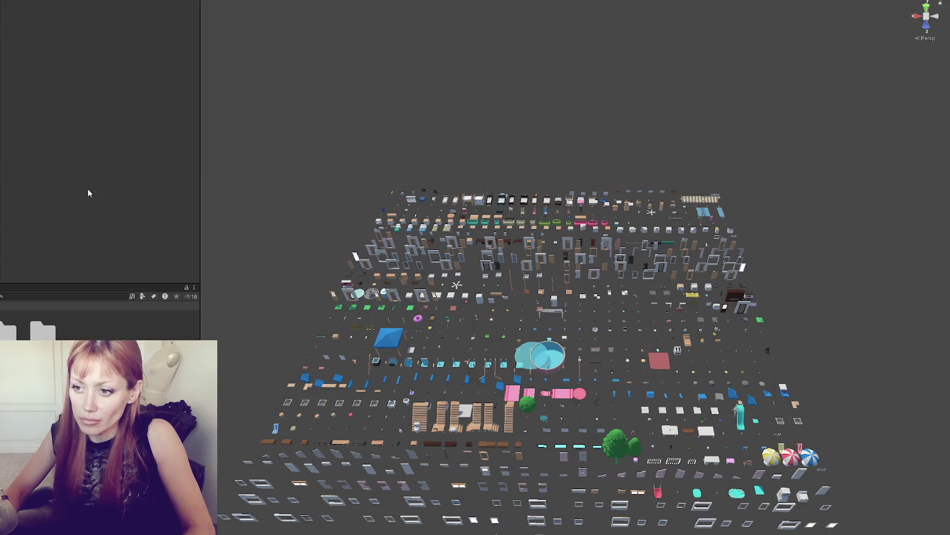
key(ctrl+shift+c)
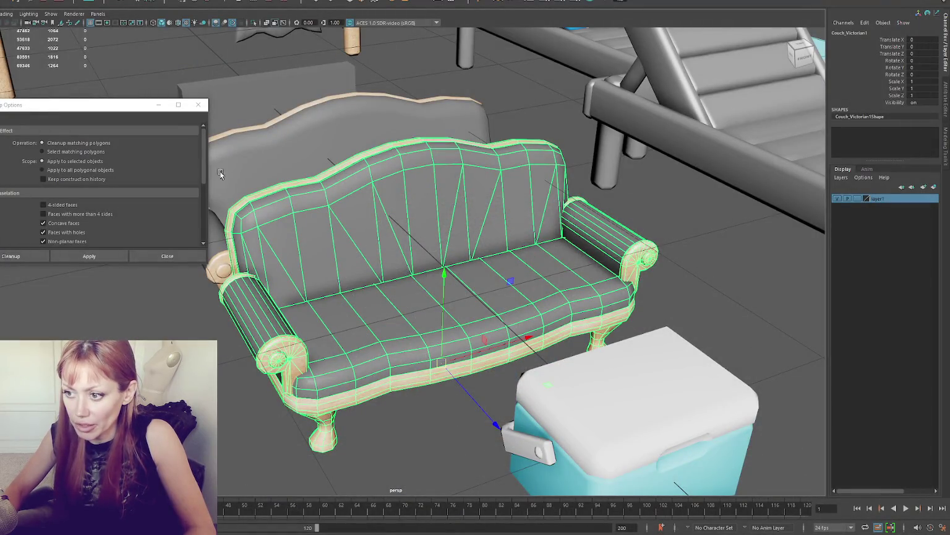
Step: Close Maya's Cleanup Options, answer its Save Changes prompt, and bring up Unity Hub
click(167, 255)
click(352, 253)
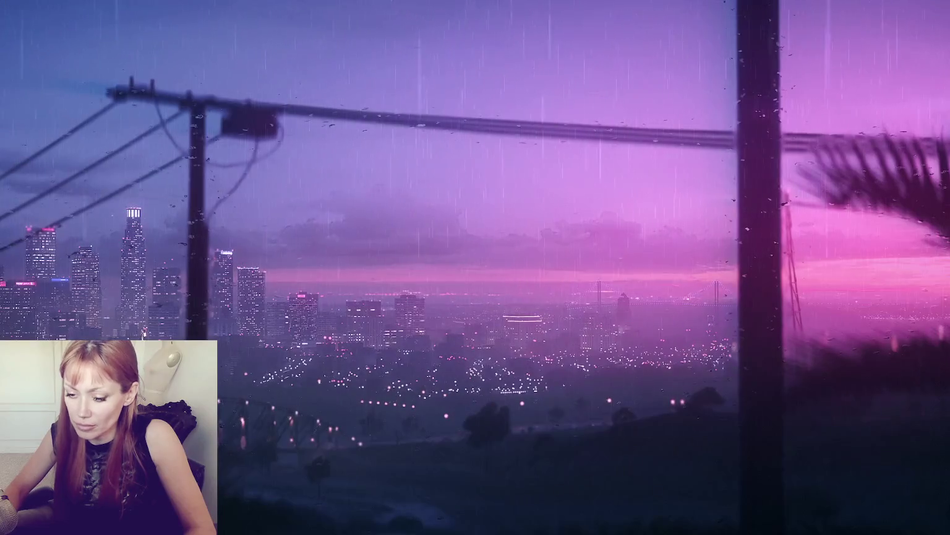
click(39, 328)
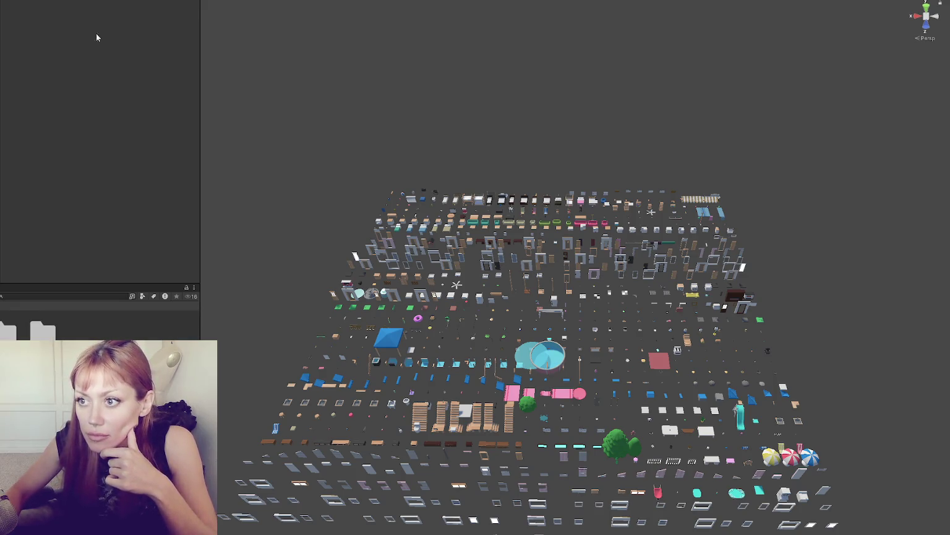
Step: Rerun Asset Store validation, now showing 1 failure (Check Prefab Transforms) and 1 warning
click(127, 99)
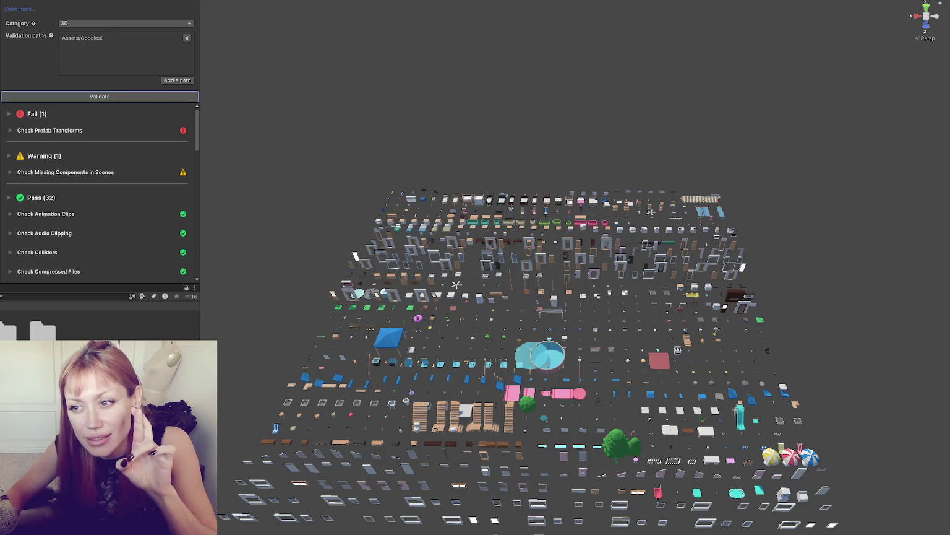
Step: Find Couch_Victorian under Check Prefab Transforms, zero its position fields, and re-validate
click(38, 130)
click(57, 174)
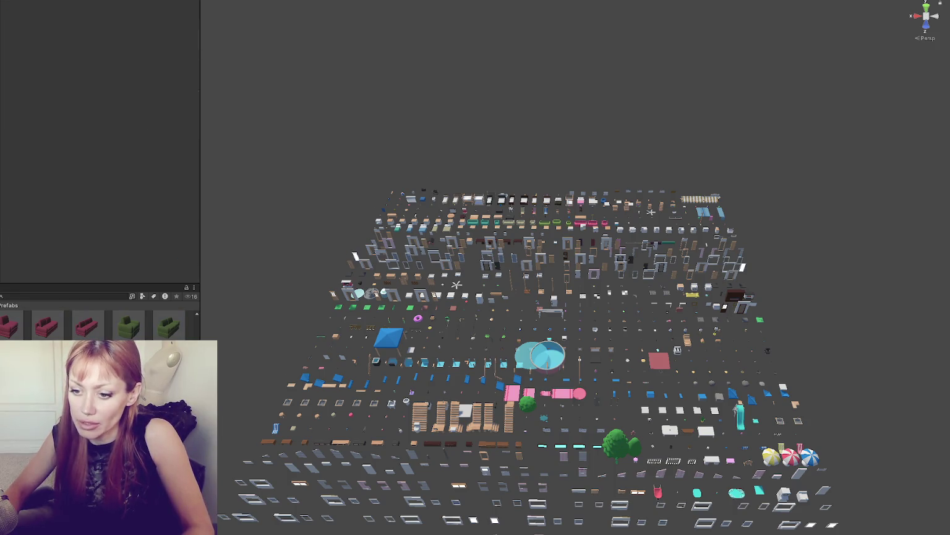
click(97, 75)
key(Tab)
key(Tab)
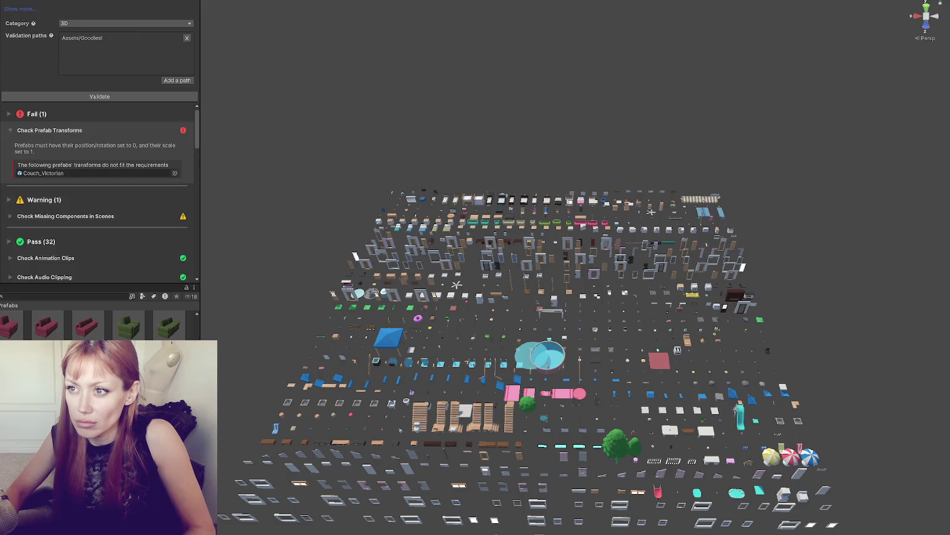
click(152, 96)
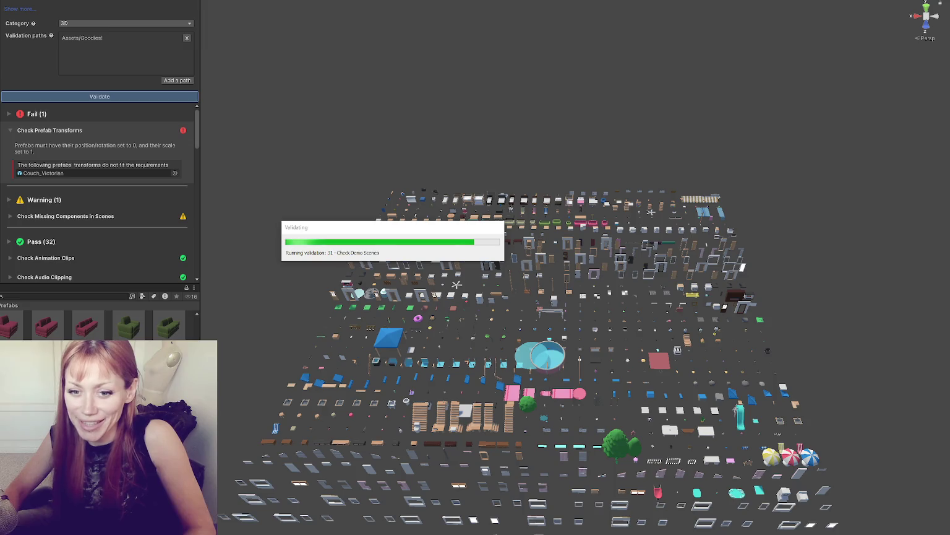
Step: Review the missing-components warning, then choose Export Package on the asset folder
click(95, 131)
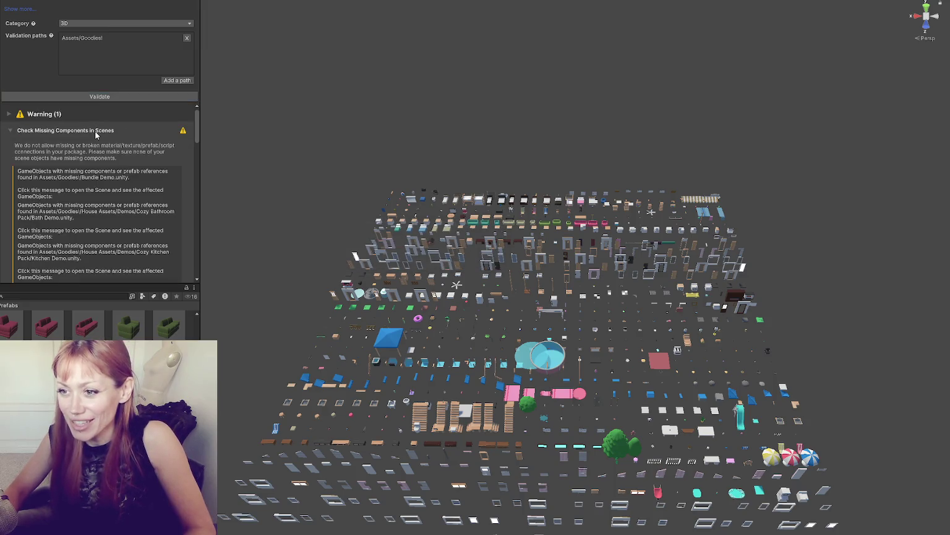
click(96, 131)
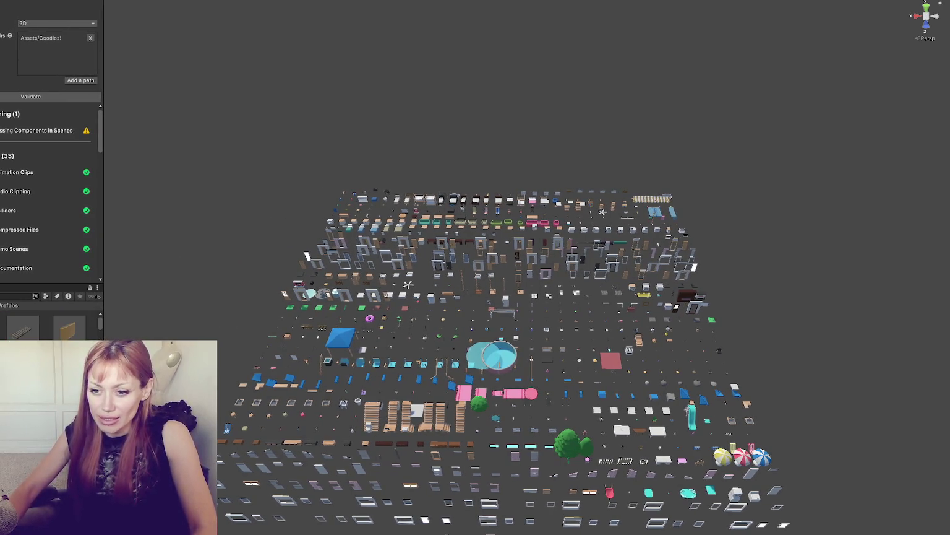
click(2, 297)
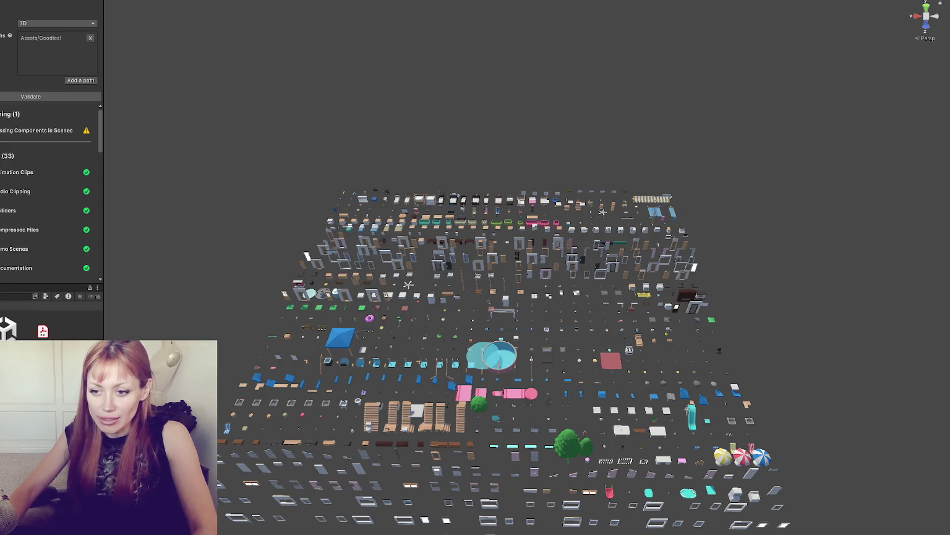
right_click(1, 326)
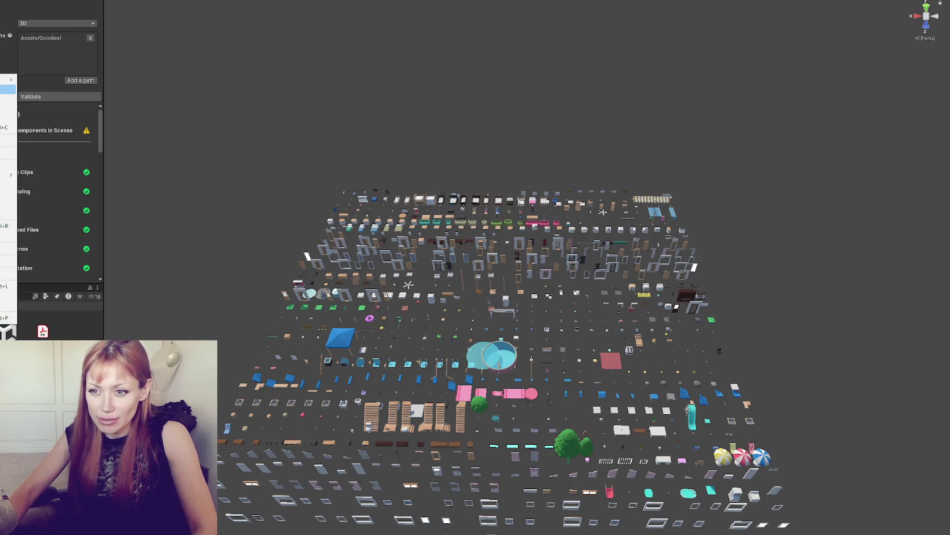
click(8, 184)
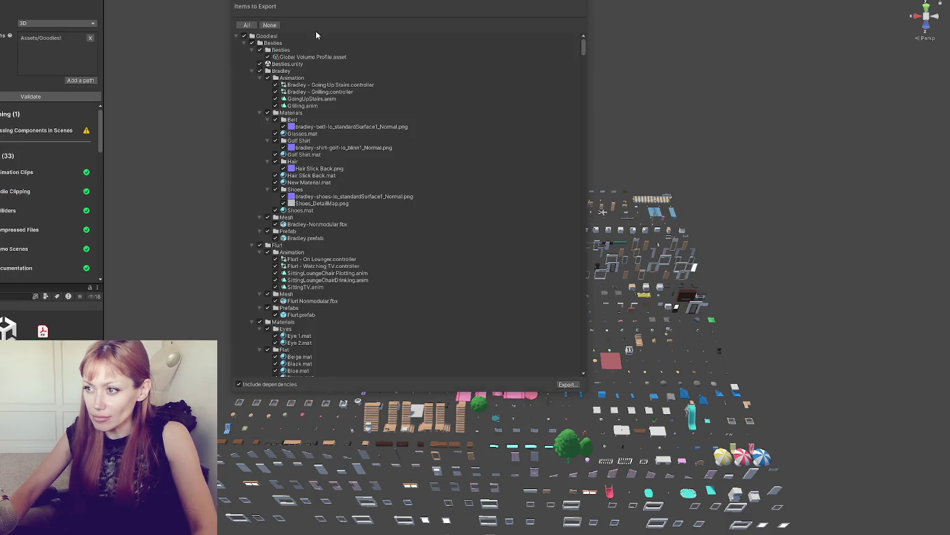
Step: Collapse the Goodies! tree in Items to Export and select the Goodies! top folder
click(235, 36)
click(289, 36)
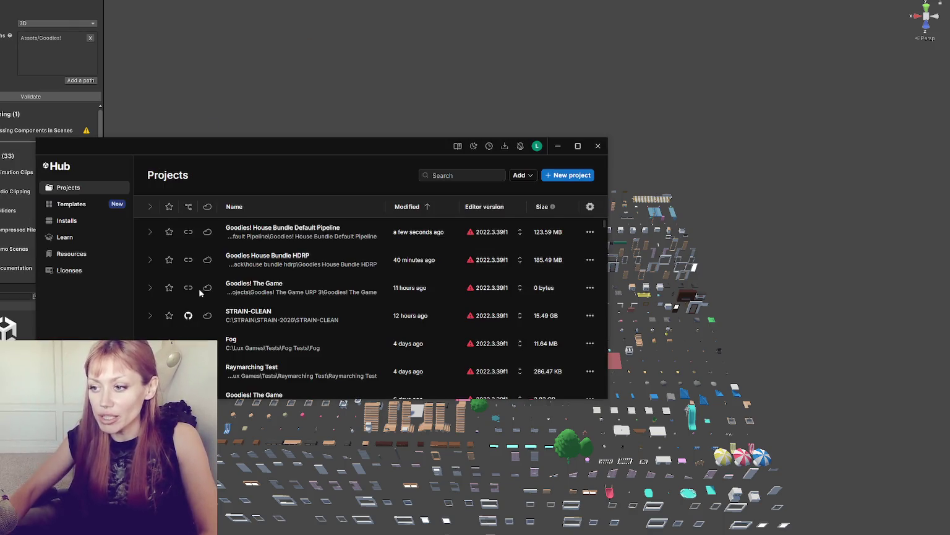
Step: Begin a new Unity Hub project saved under E:\Goodies\House Bundle
click(567, 175)
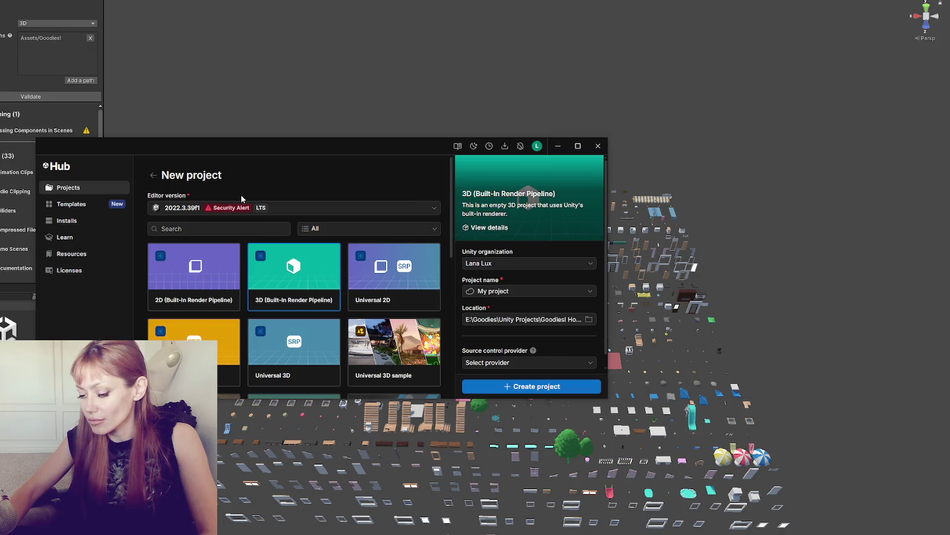
click(589, 292)
click(567, 288)
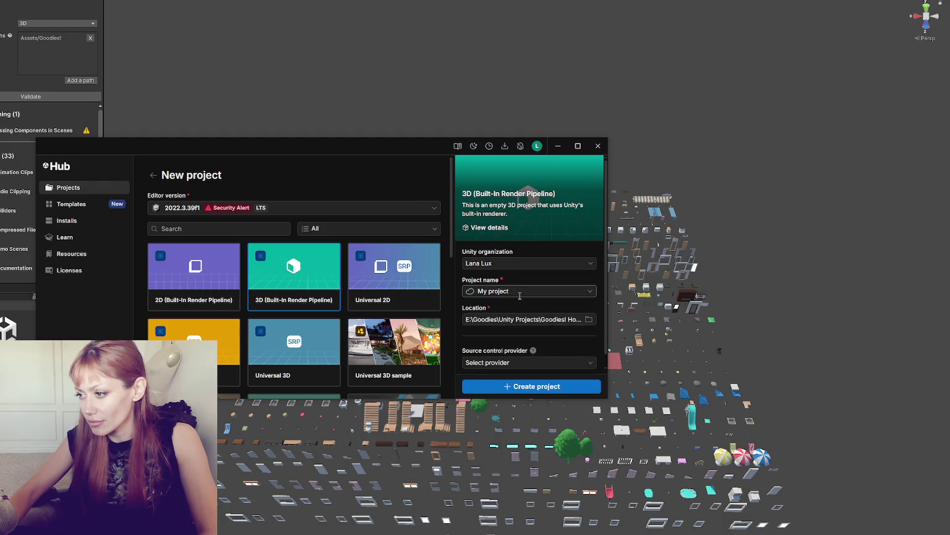
click(589, 320)
click(298, 153)
key(Escape)
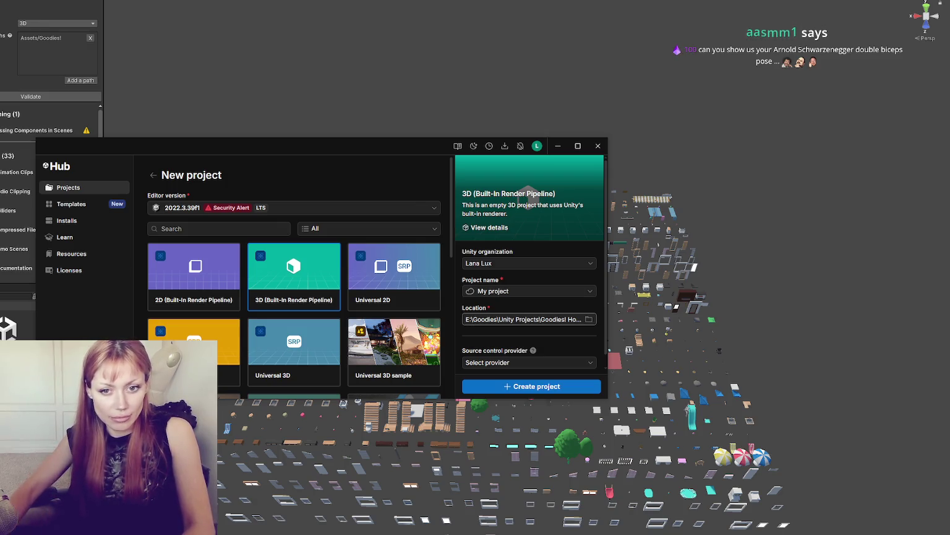
click(588, 318)
key(Escape)
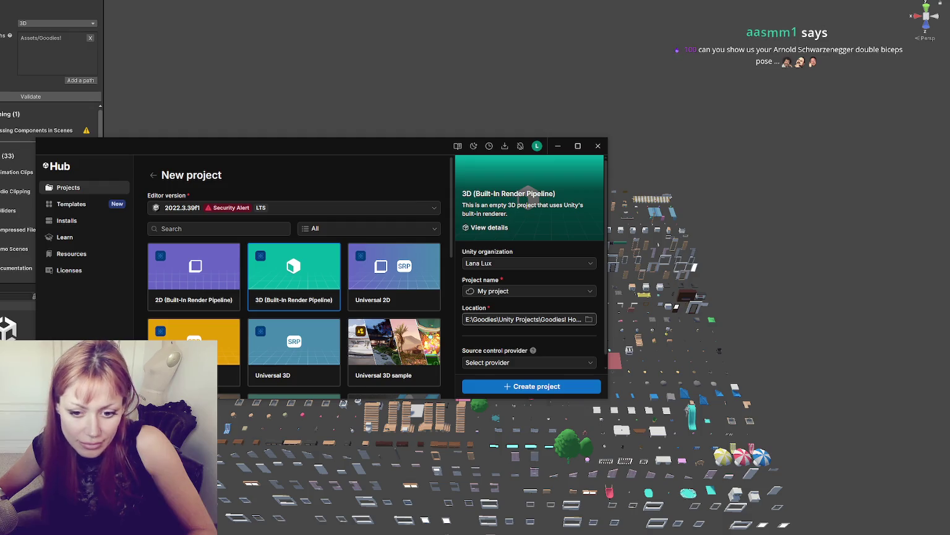
scroll(311, 291, down, 3)
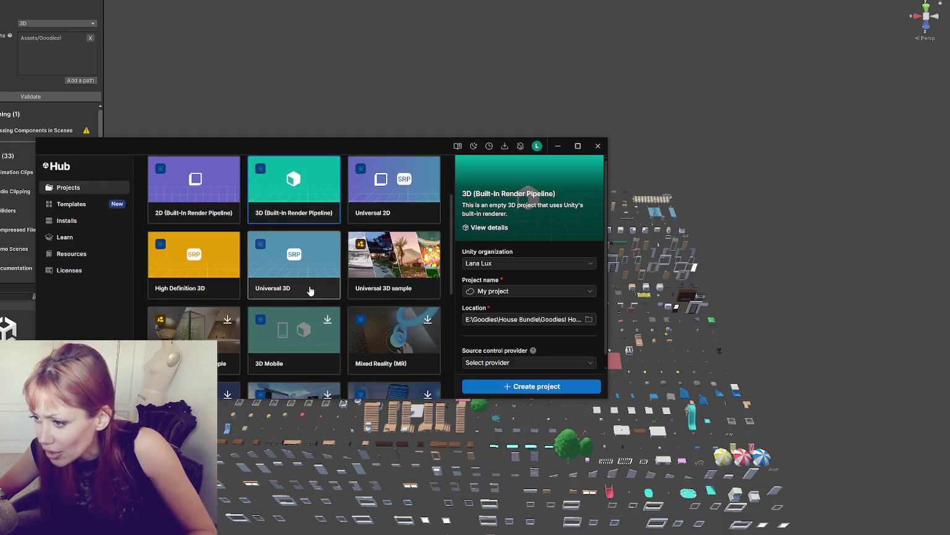
Step: Create a Universal 3D project named 'Goodies! House Bundle URP', then move and enlarge the Hub window
click(322, 276)
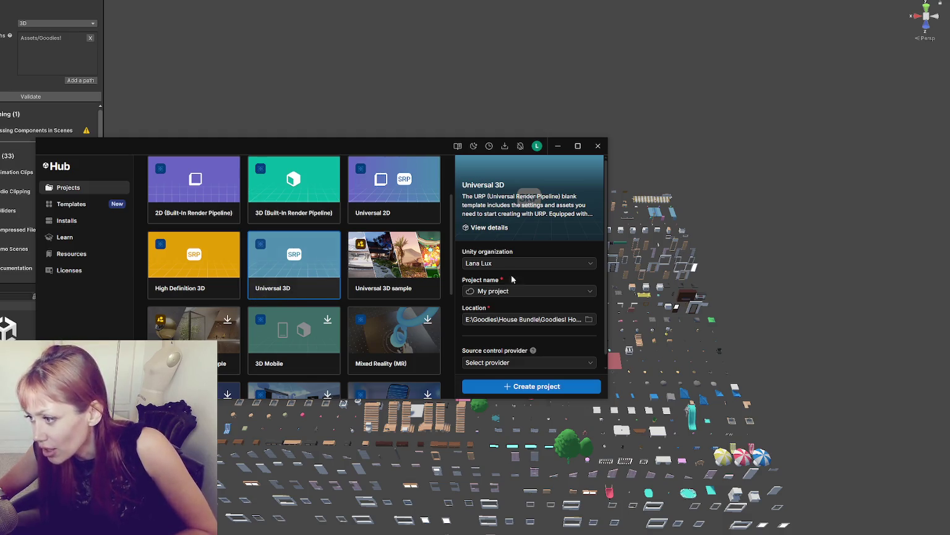
click(525, 291)
text(Goodies! House Bundle URP)
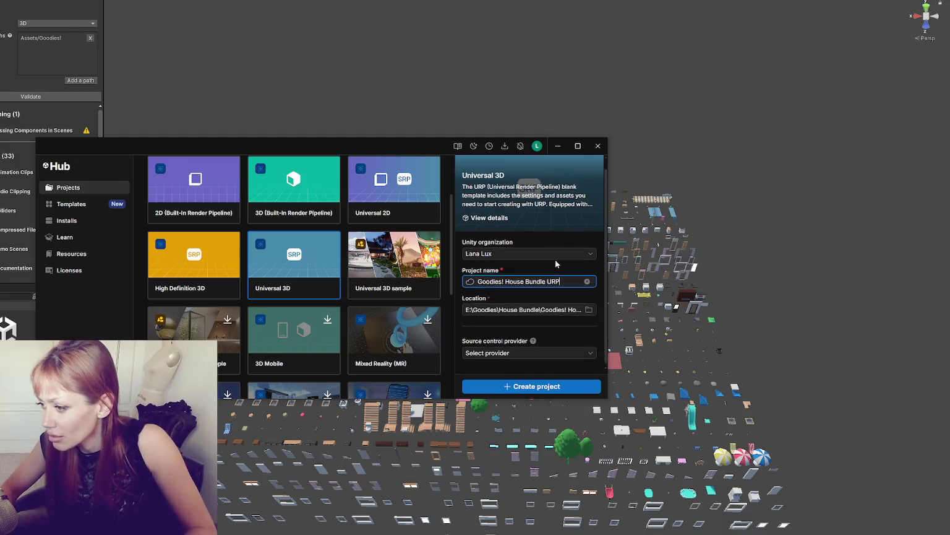
key(Return)
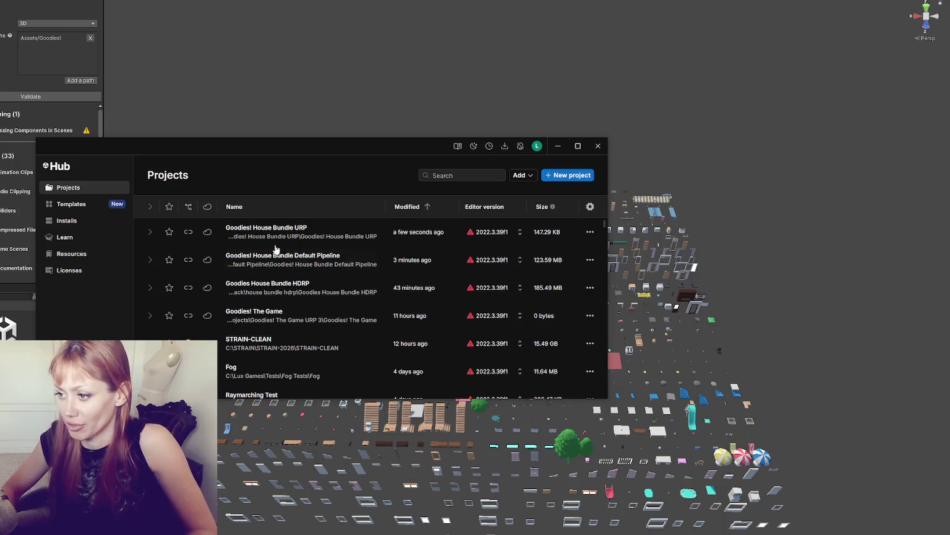
mouse_move(322, 140)
mouse_down()
mouse_move(303, 75)
mouse_move(292, 68)
mouse_up()
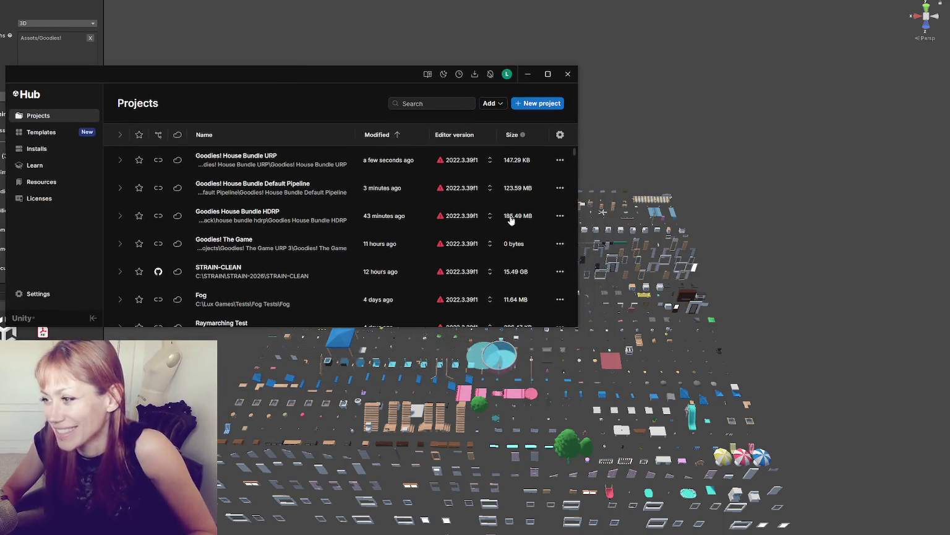
drag(220, 327, 220, 395)
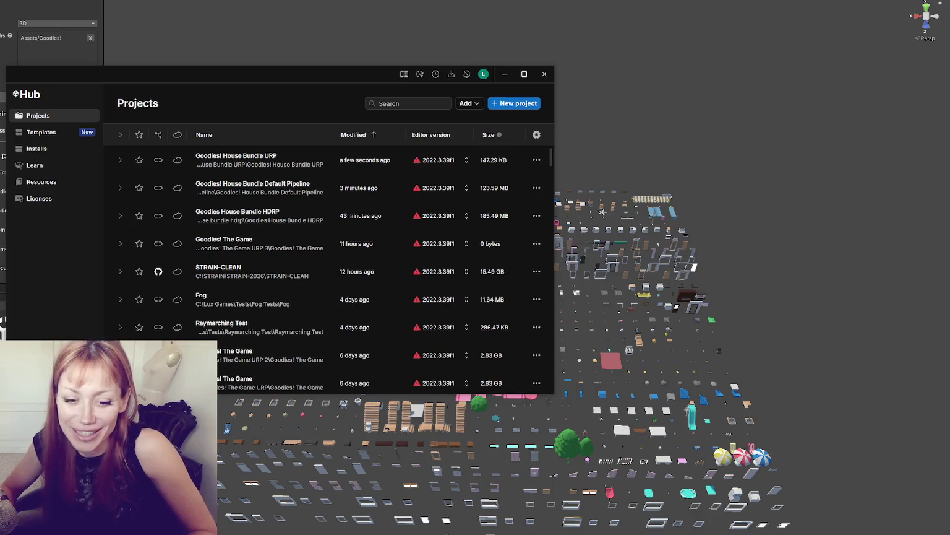
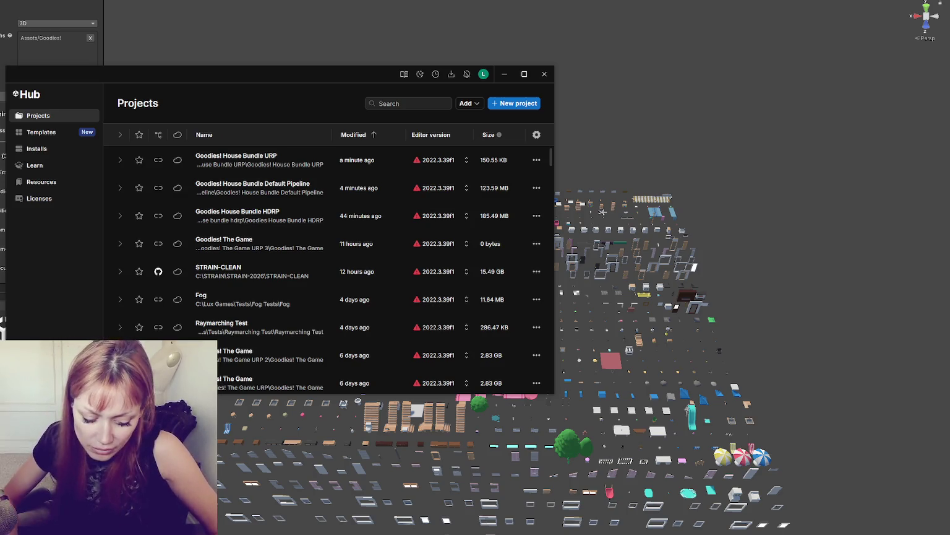
Step: Close the Unity Hub project list to return to the Goodies scene in the Editor
click(544, 74)
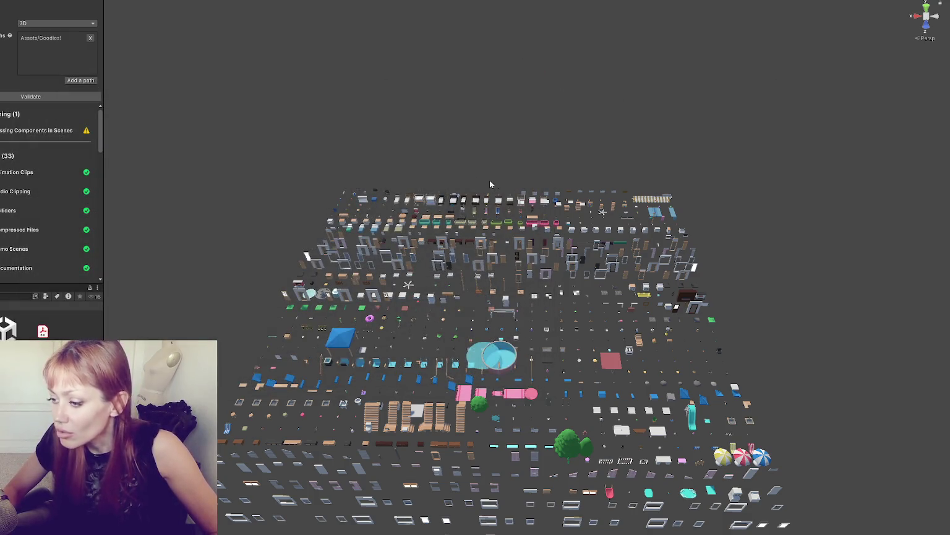
Step: Select and frame the round pool prop in the Scene view, then zoom back out
scroll(471, 180, down, 3)
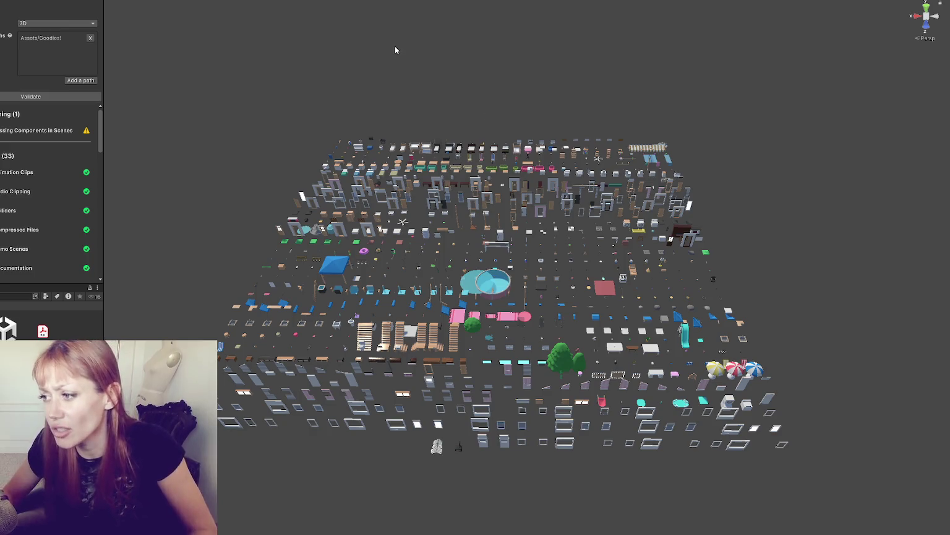
click(466, 274)
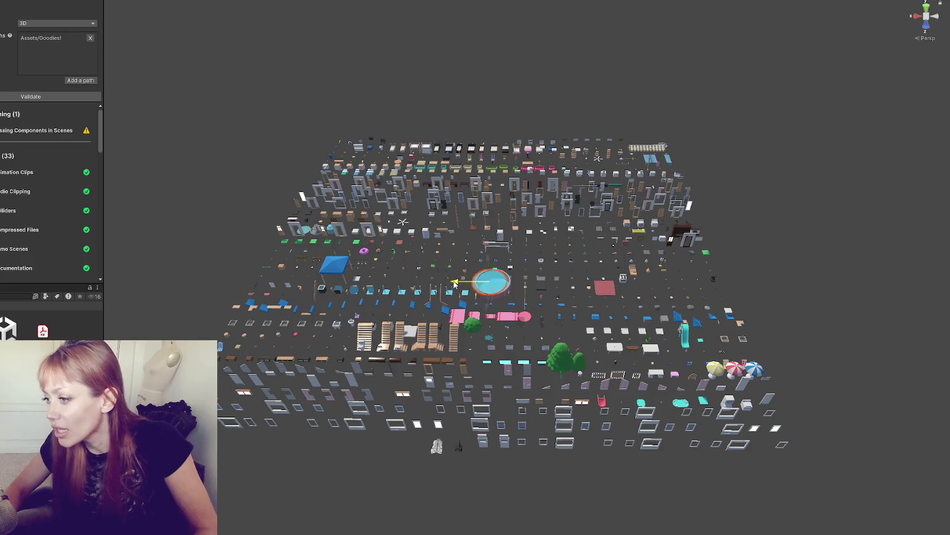
key(f)
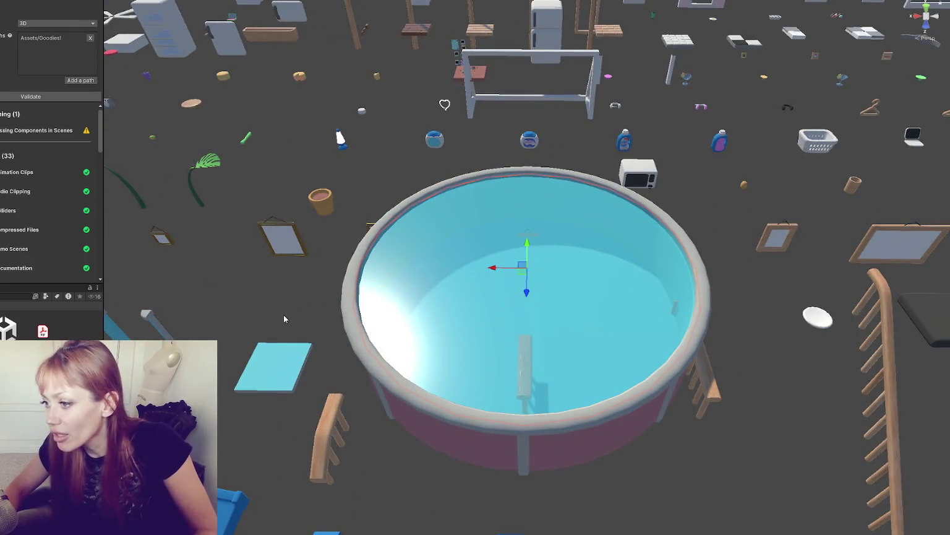
scroll(295, 316, down, 10)
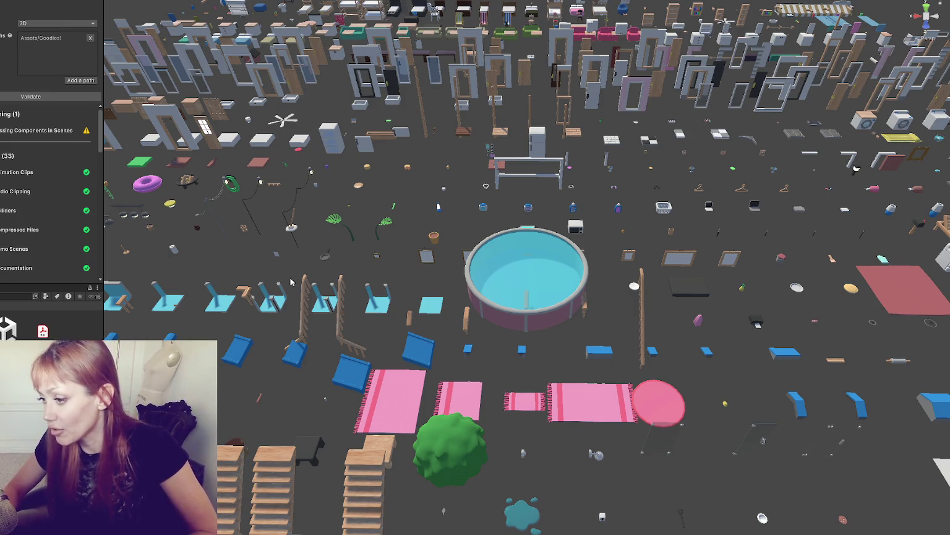
scroll(346, 337, down, 10)
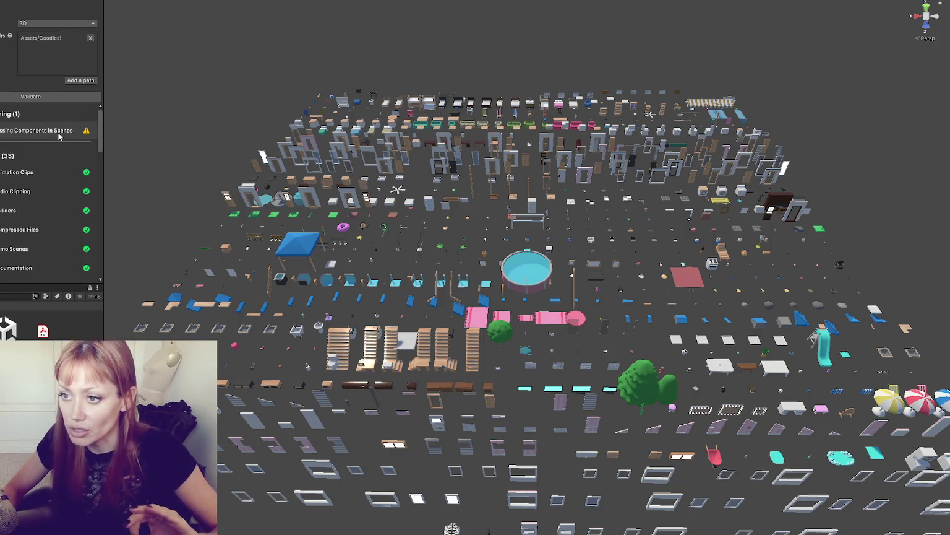
Step: Zoom out over the full house prop grid and resize the validation panel beside it
scroll(50, 321, up, 2)
scroll(50, 322, down, 2)
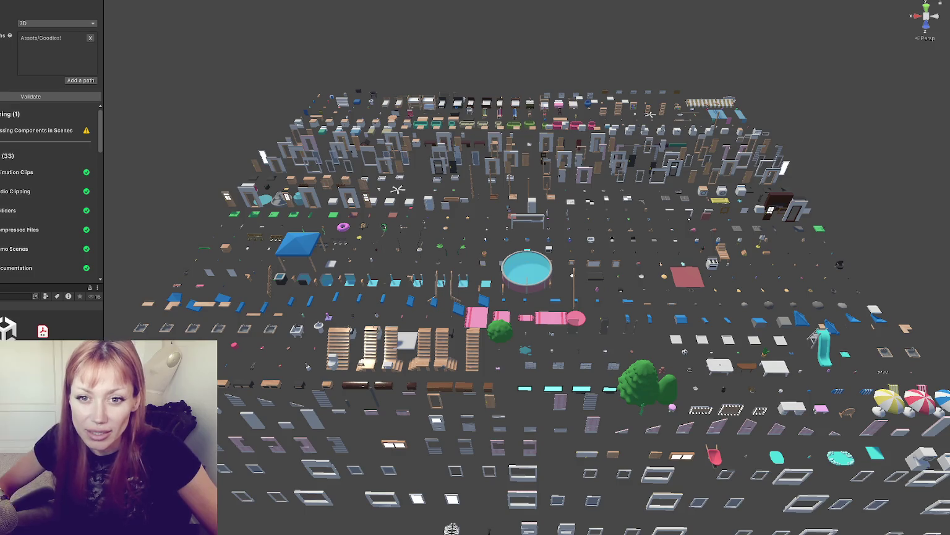
mouse_move(104, 95)
mouse_down()
mouse_move(208, 99)
mouse_move(43, 116)
mouse_up()
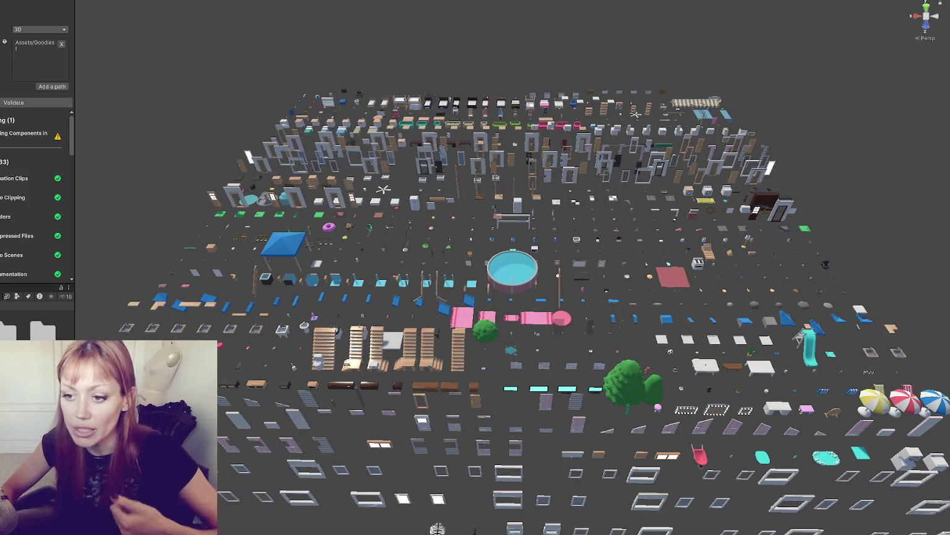
Step: Zoom the Scene view further out over the Goodies prop grid
scroll(38, 149, down, 1)
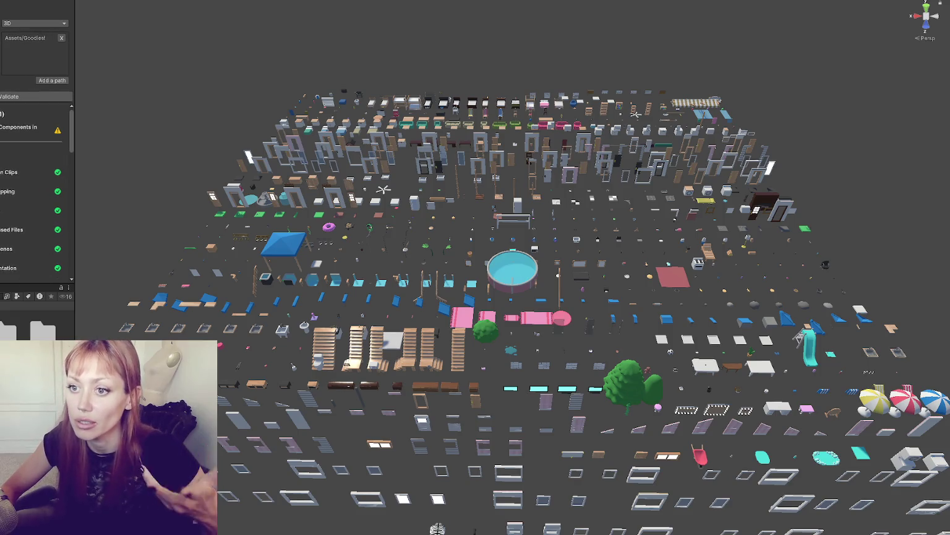
Step: Narrow the validation panel, then zoom and orbit to an angled overview of the whole prop grid
drag(75, 96, 66, 94)
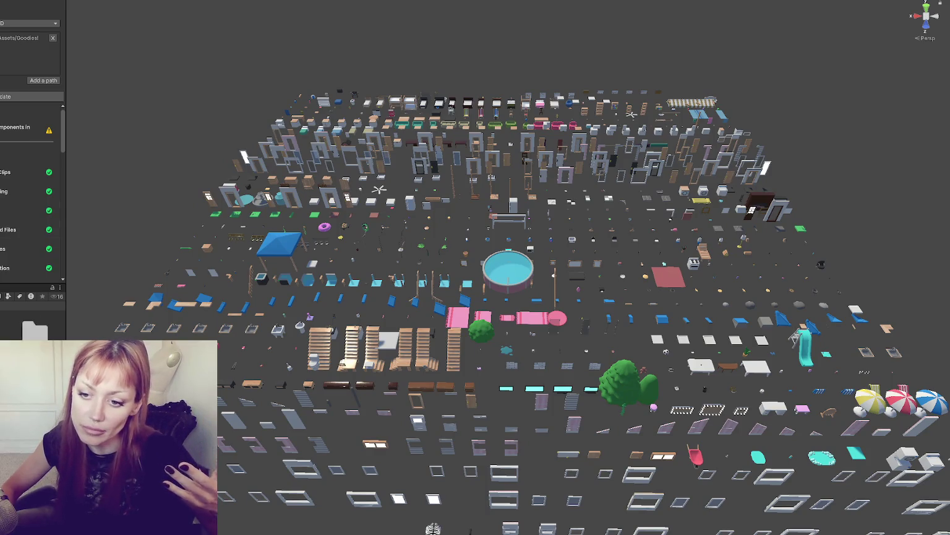
key(ctrl+shift+c)
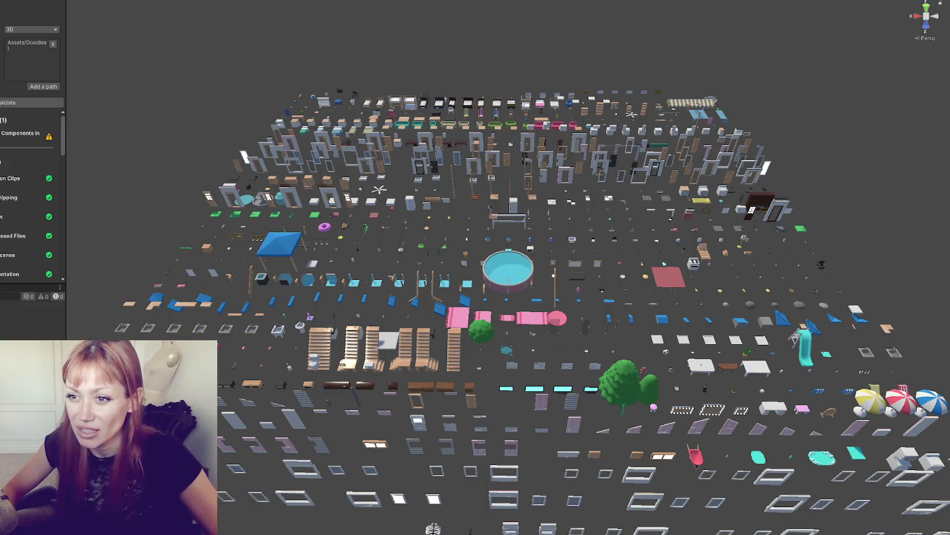
scroll(160, 206, down, 2)
mouse_move(160, 205)
mouse_down()
mouse_move(248, 208)
mouse_move(143, 207)
mouse_move(154, 210)
mouse_up()
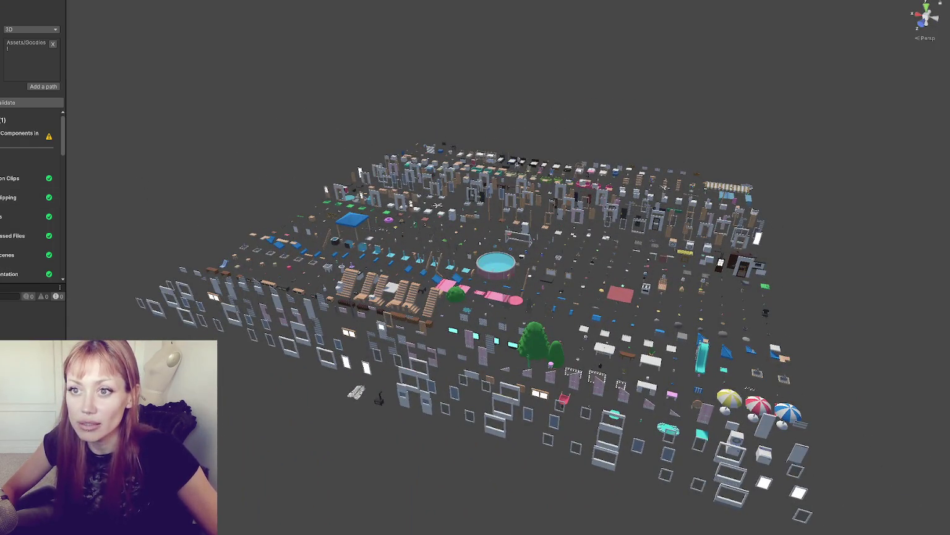
key(ctrl+5)
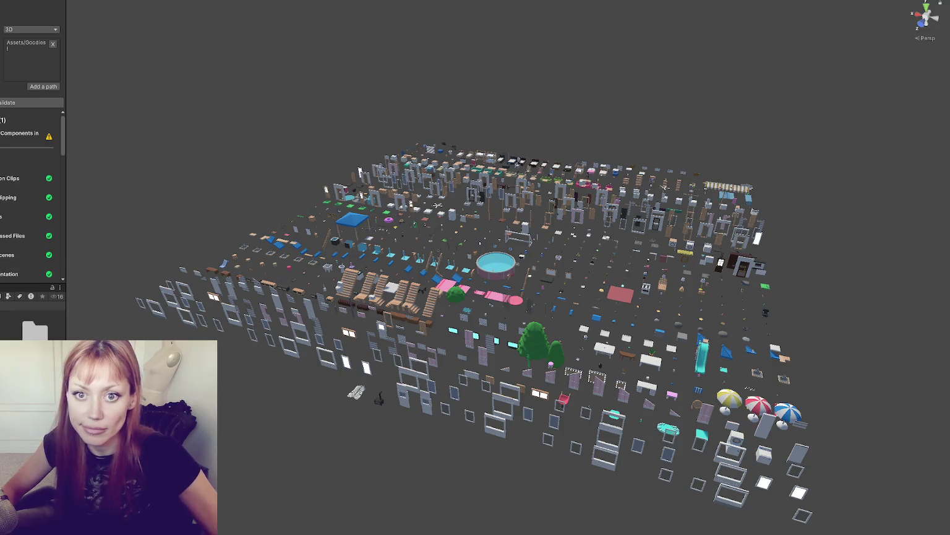